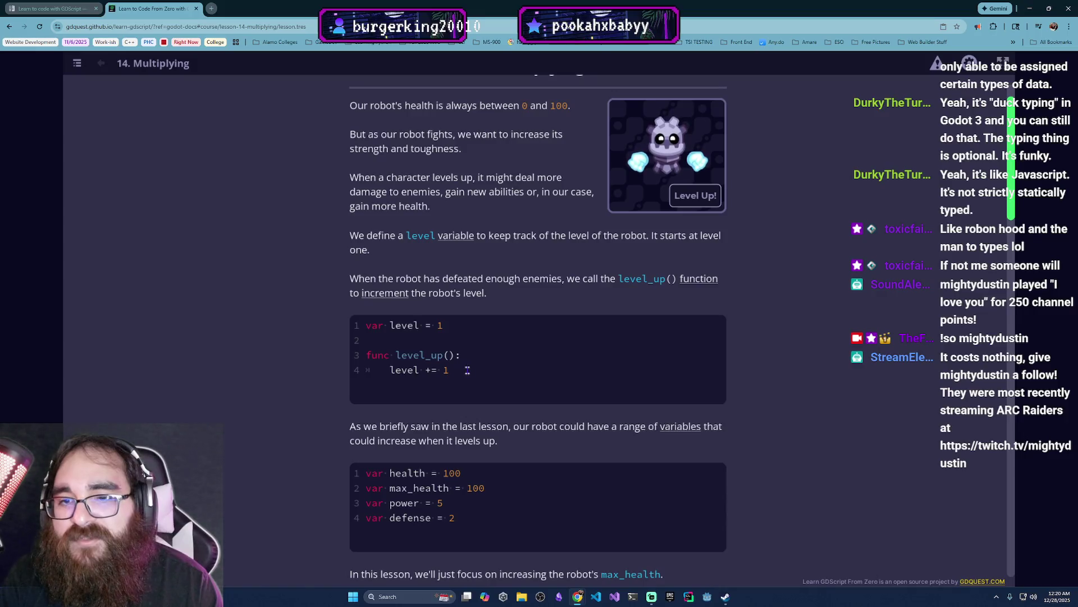
- Play the robot illustration's Level Up! effect
{"action": "scroll", "coordinate": [585, 399], "scroll_direction": "down", "scroll_amount": 1}
{"action": "scroll", "coordinate": [585, 400], "scroll_direction": "up", "scroll_amount": 2}
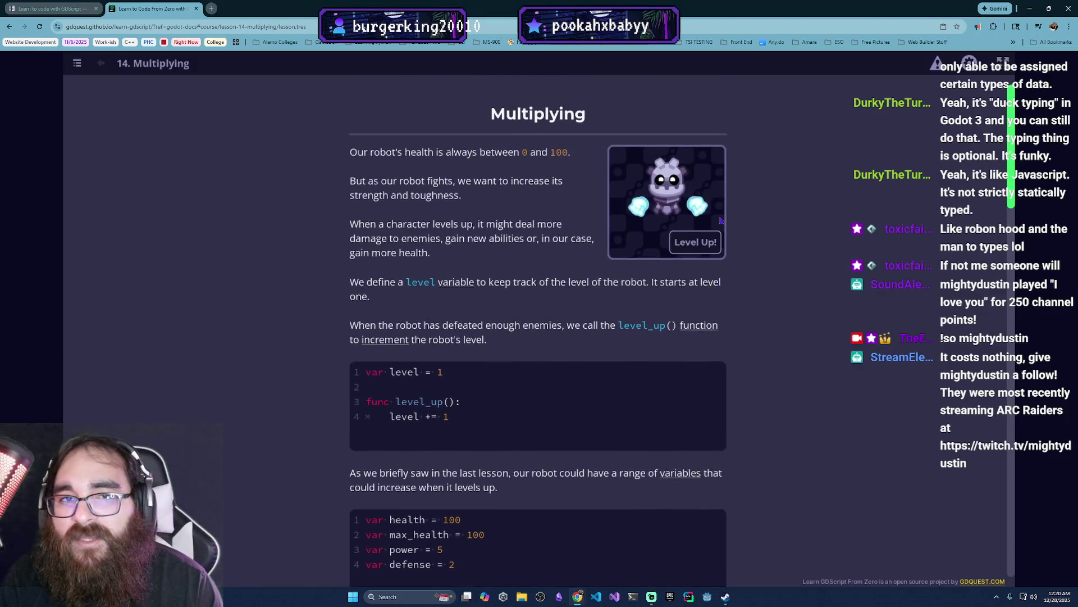
{"action": "left_click", "coordinate": [692, 250]}
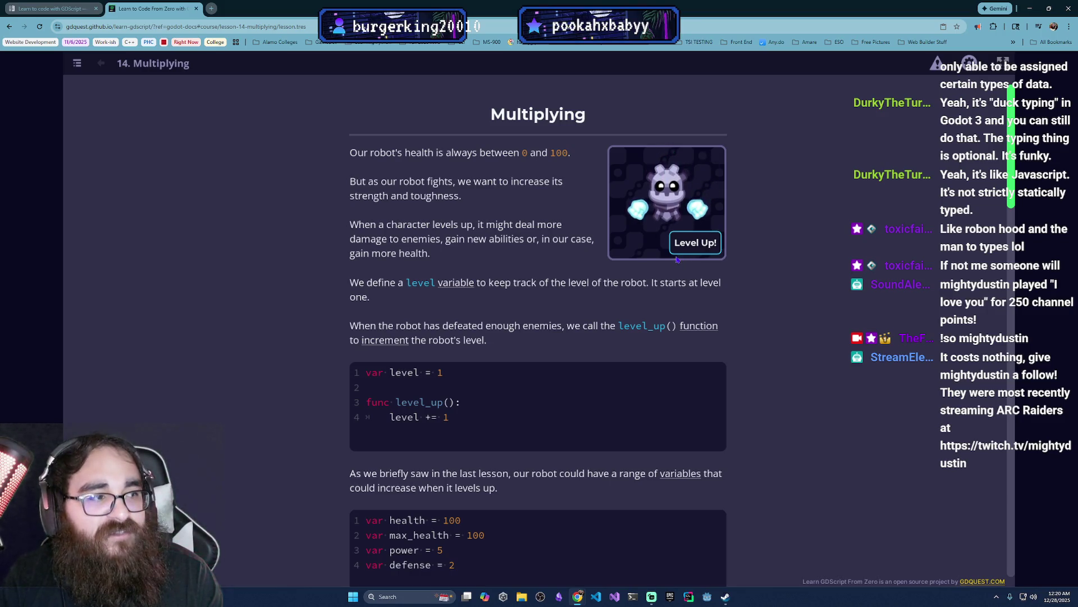
- Read down the Multiplying lesson to the linear max_health growth graph
{"action": "scroll", "coordinate": [499, 298], "scroll_direction": "down", "scroll_amount": 4}
{"action": "scroll", "coordinate": [499, 298], "scroll_direction": "down", "scroll_amount": 1}
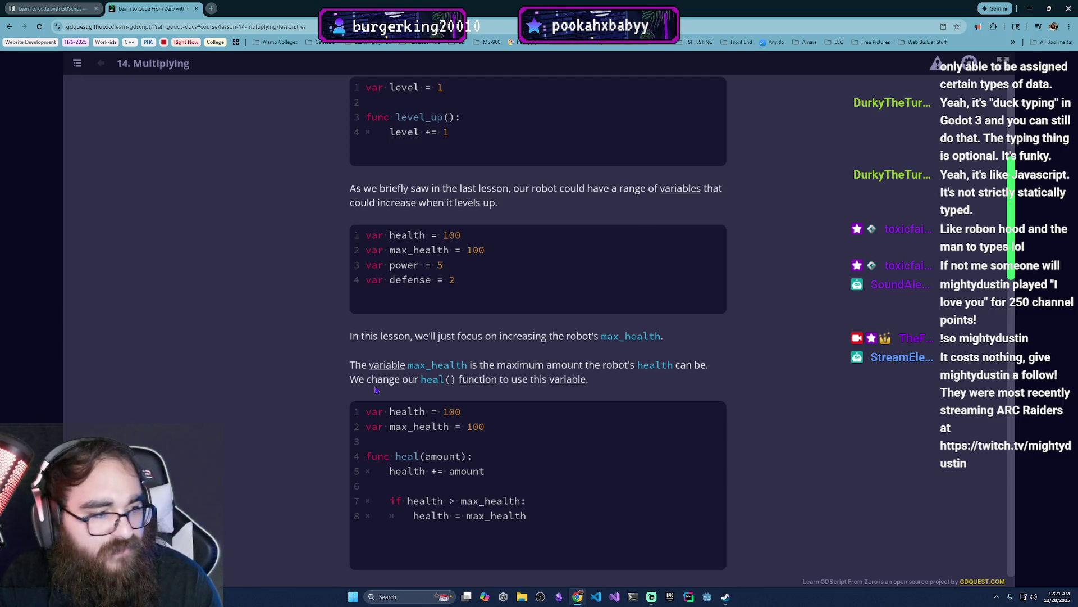
{"action": "scroll", "coordinate": [376, 390], "scroll_direction": "down", "scroll_amount": 3}
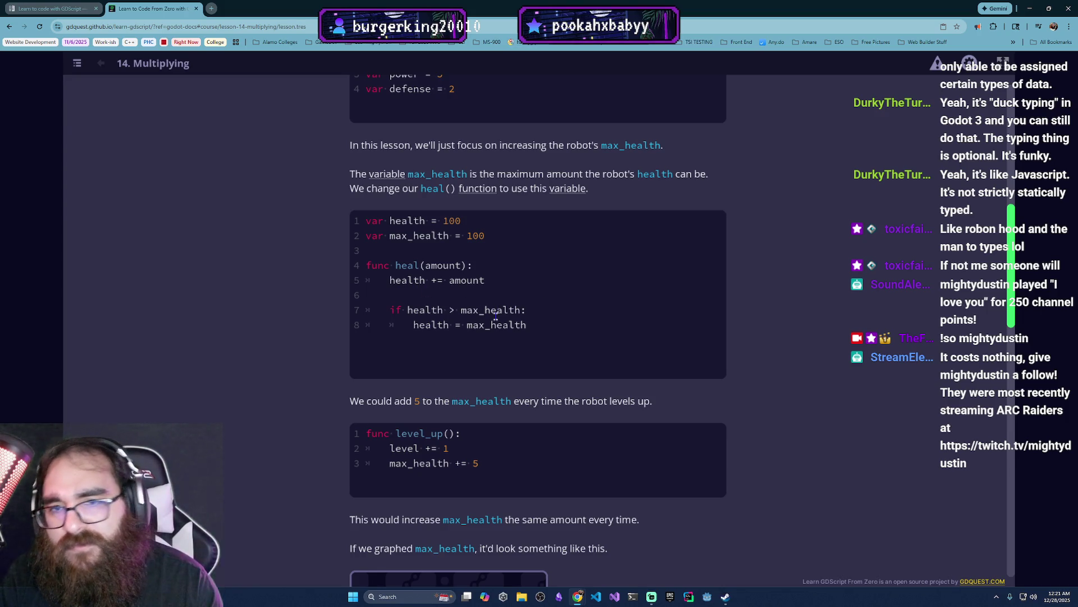
{"action": "scroll", "coordinate": [423, 339], "scroll_direction": "down", "scroll_amount": 2}
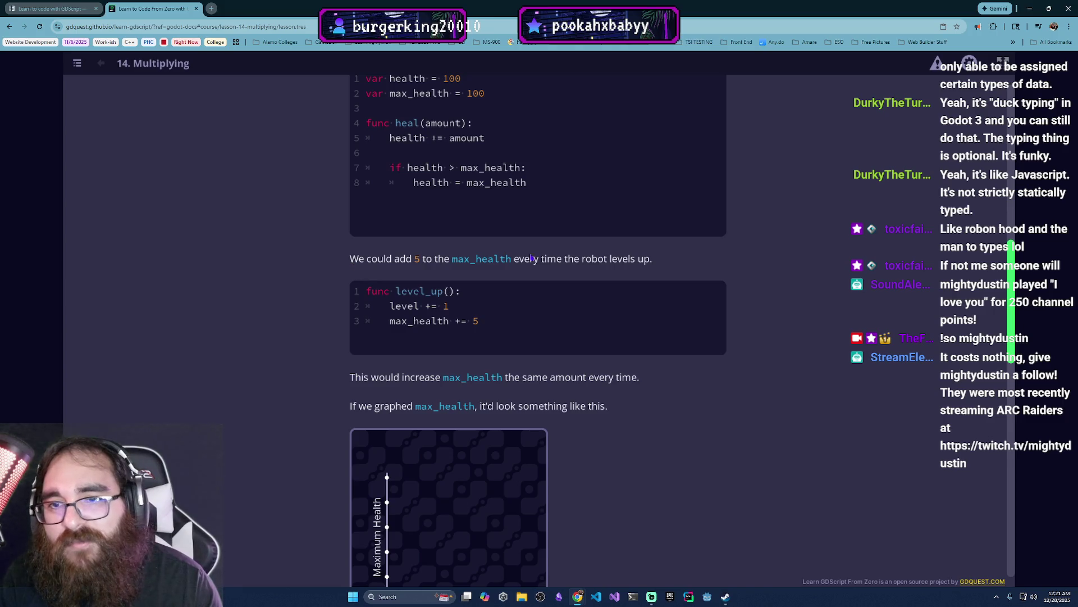
{"action": "scroll", "coordinate": [539, 259], "scroll_direction": "down", "scroll_amount": 2}
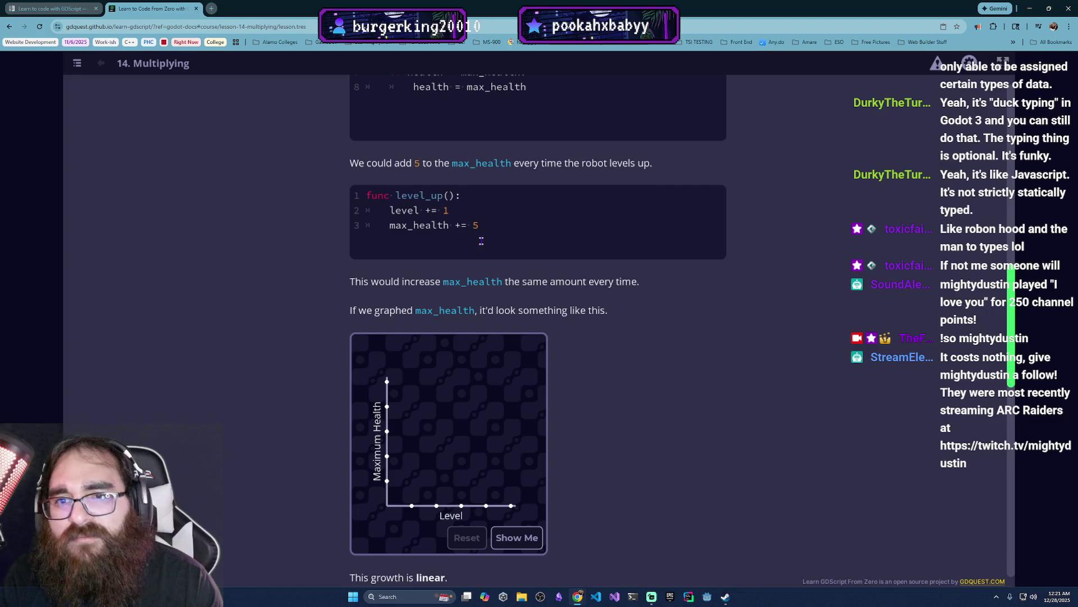
{"action": "scroll", "coordinate": [499, 302], "scroll_direction": "down", "scroll_amount": 3}
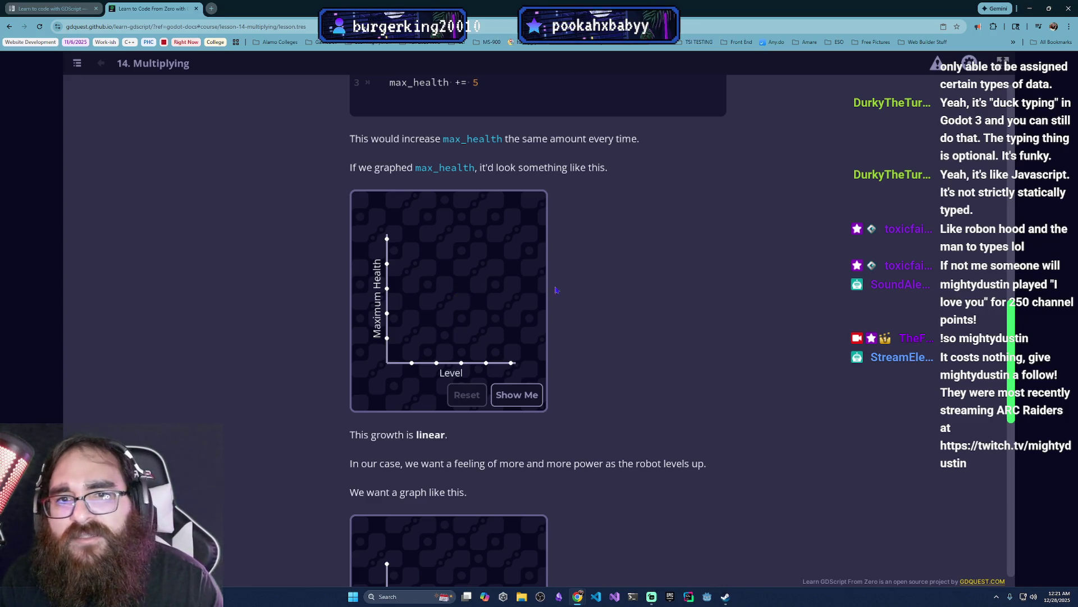
- Animate the linear, then the exponential max_health growth curves on the two graphs
{"action": "left_click", "coordinate": [514, 396]}
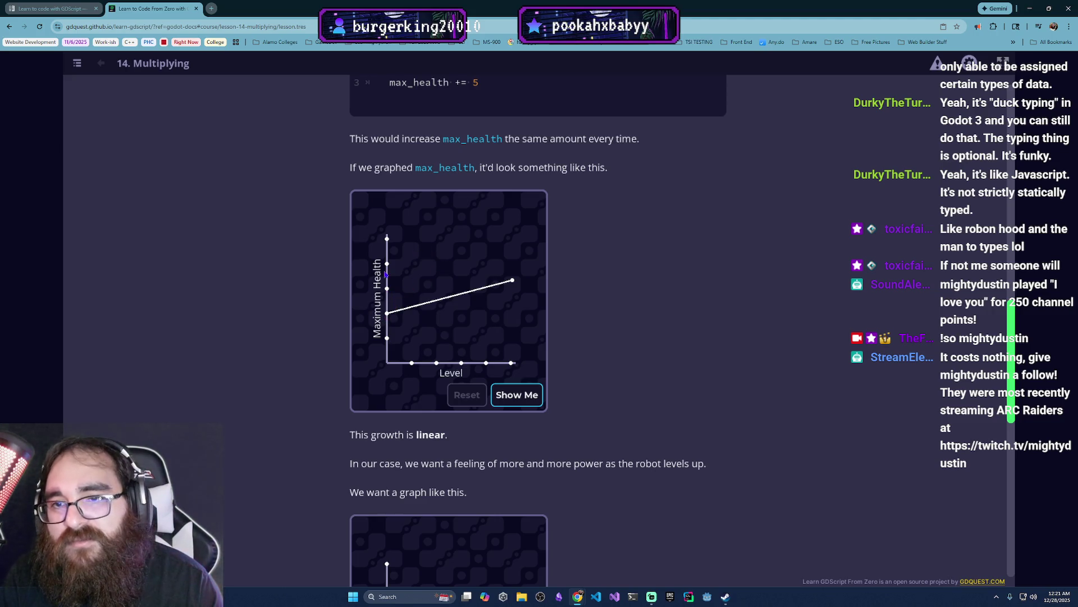
{"action": "scroll", "coordinate": [590, 406], "scroll_direction": "down", "scroll_amount": 4}
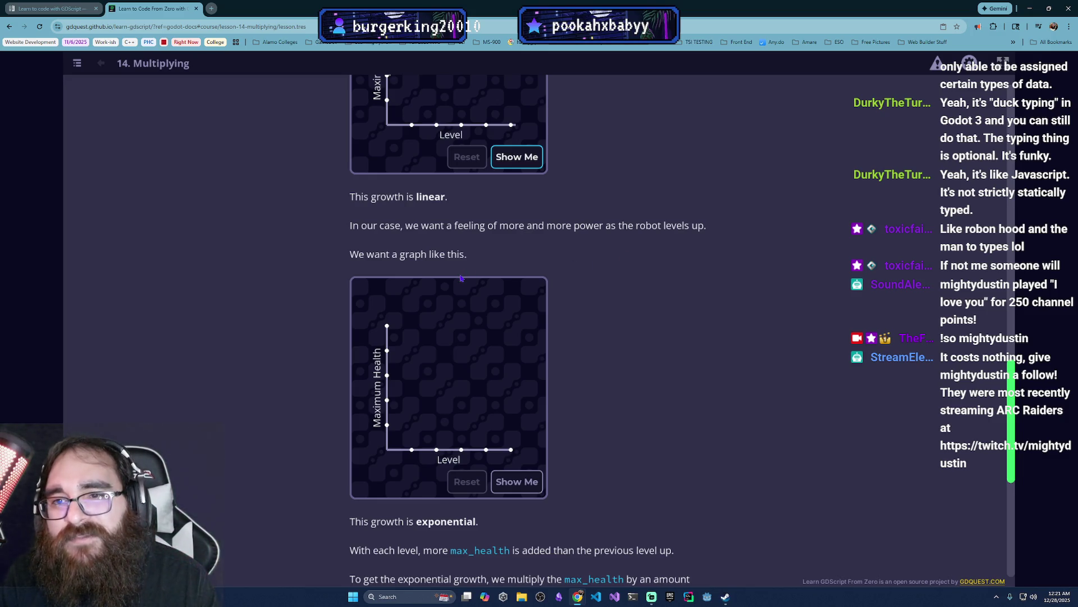
{"action": "left_click", "coordinate": [513, 488]}
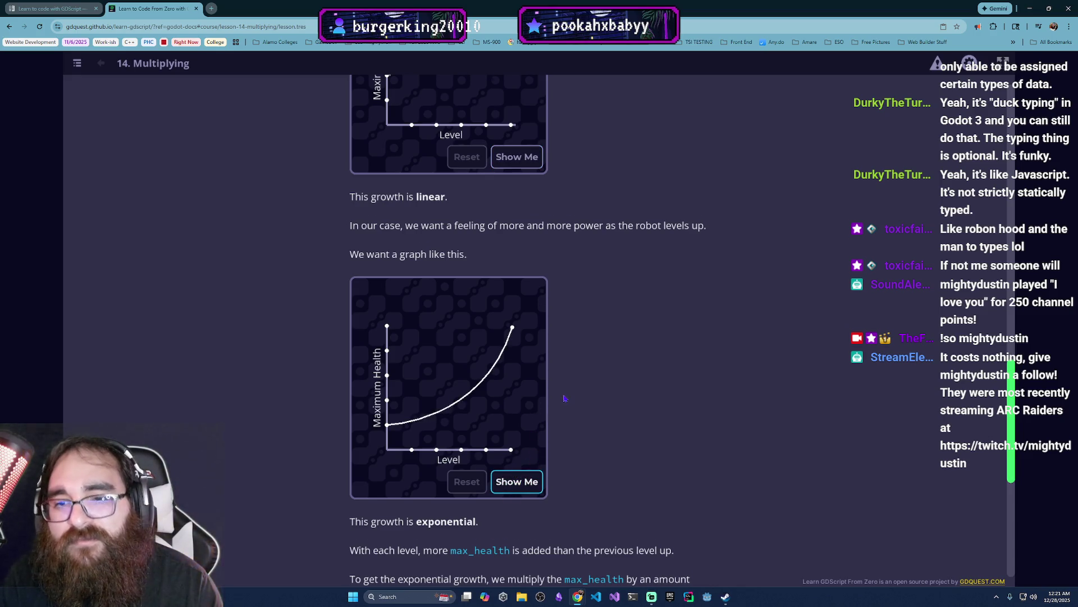
{"action": "scroll", "coordinate": [564, 398], "scroll_direction": "down", "scroll_amount": 3}
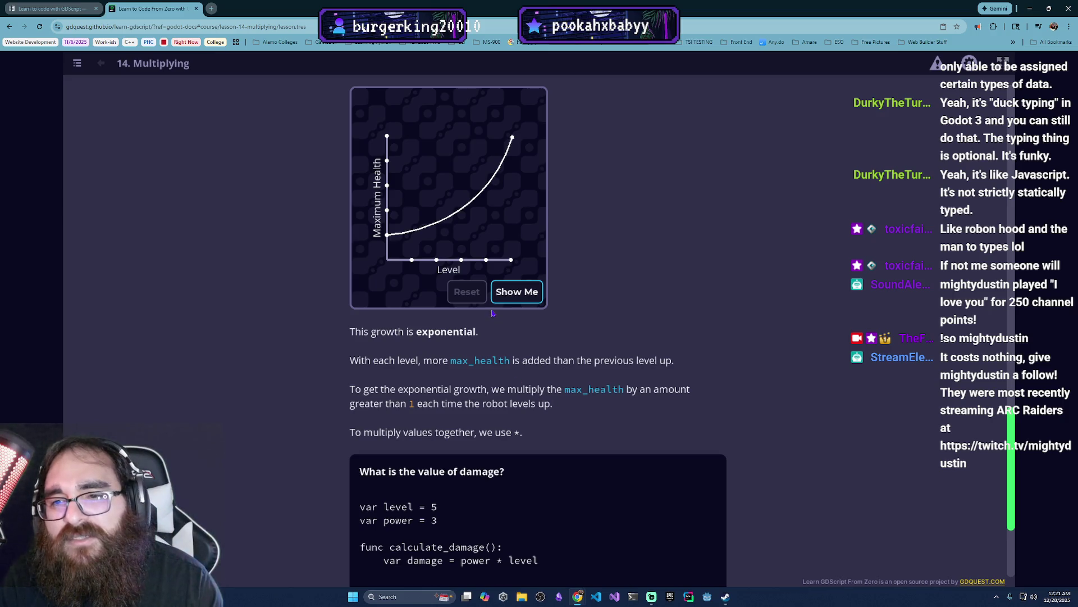
- Scroll down to the 'What is the value of damage?' quiz on power * level
{"action": "scroll", "coordinate": [493, 313], "scroll_direction": "down", "scroll_amount": 2}
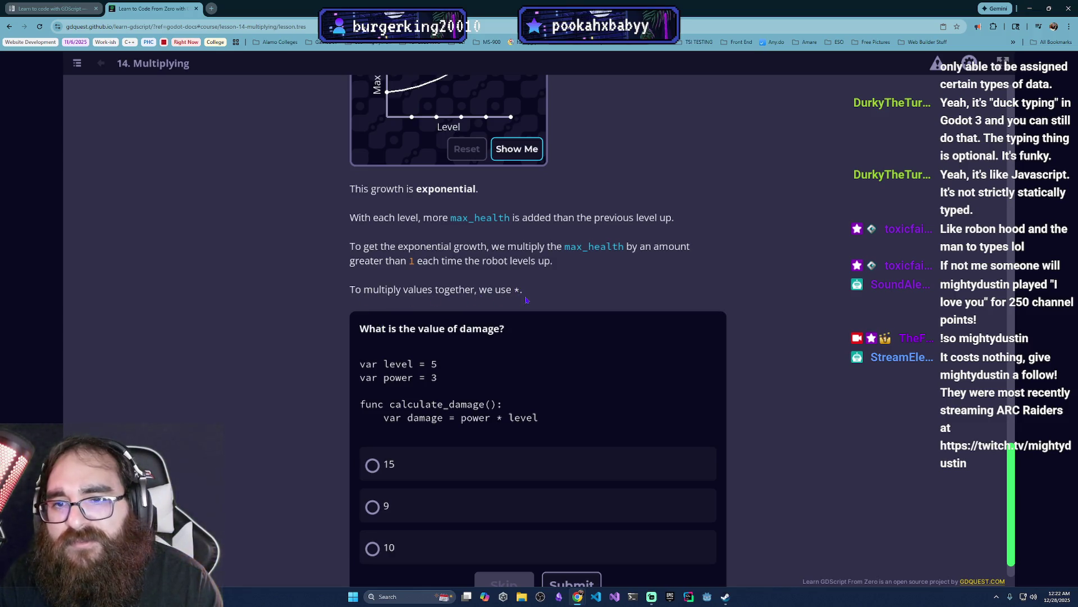
{"action": "scroll", "coordinate": [506, 304], "scroll_direction": "down", "scroll_amount": 1}
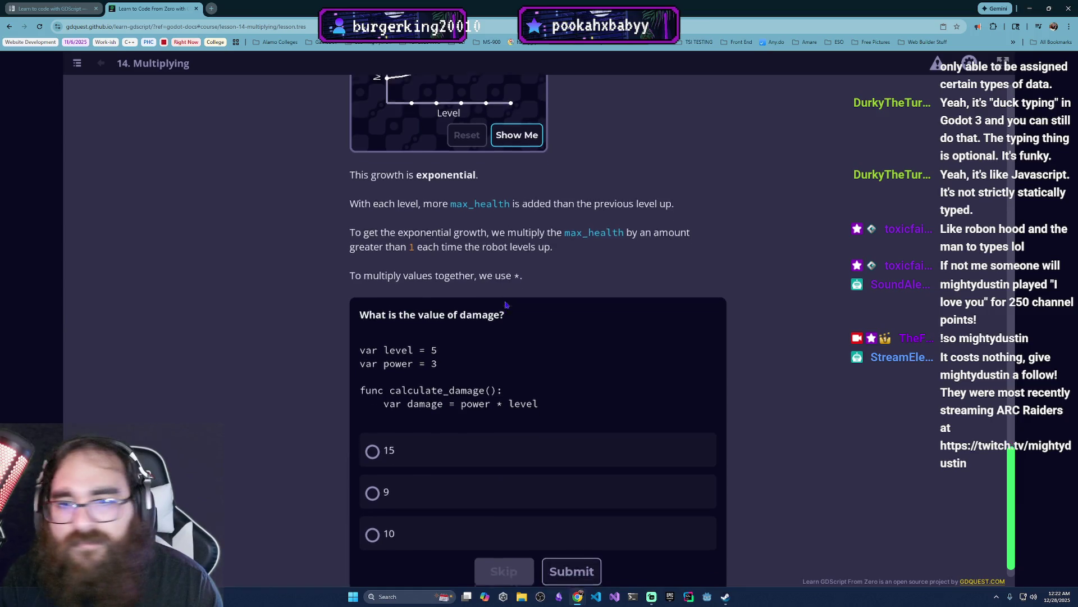
{"action": "scroll", "coordinate": [397, 357], "scroll_direction": "down", "scroll_amount": 1}
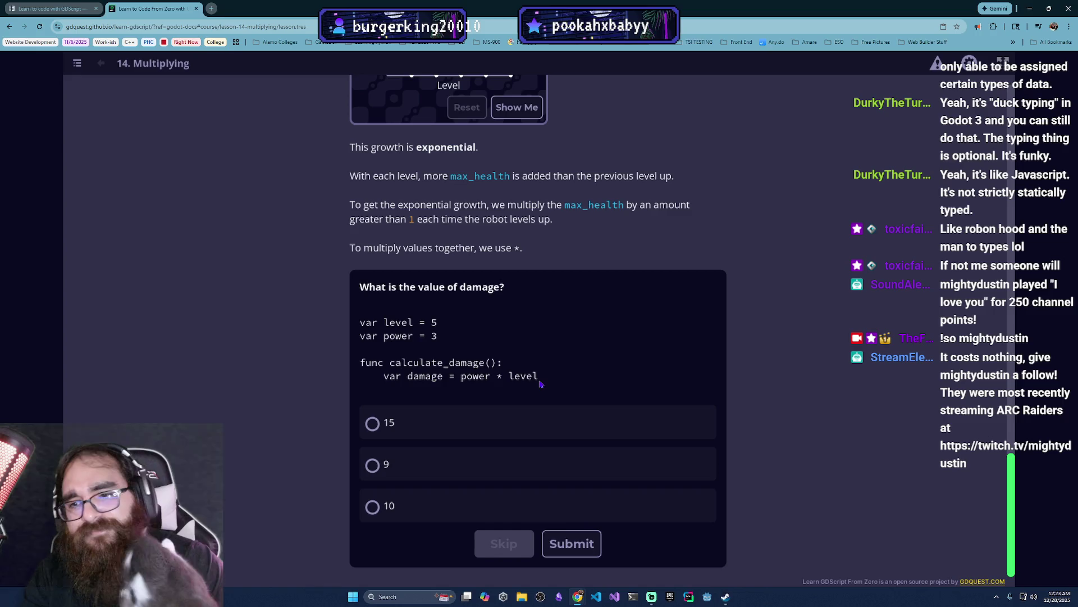
- Select and submit 15 for damage, then read on to the damage *= 2 question
{"action": "left_click", "coordinate": [591, 432]}
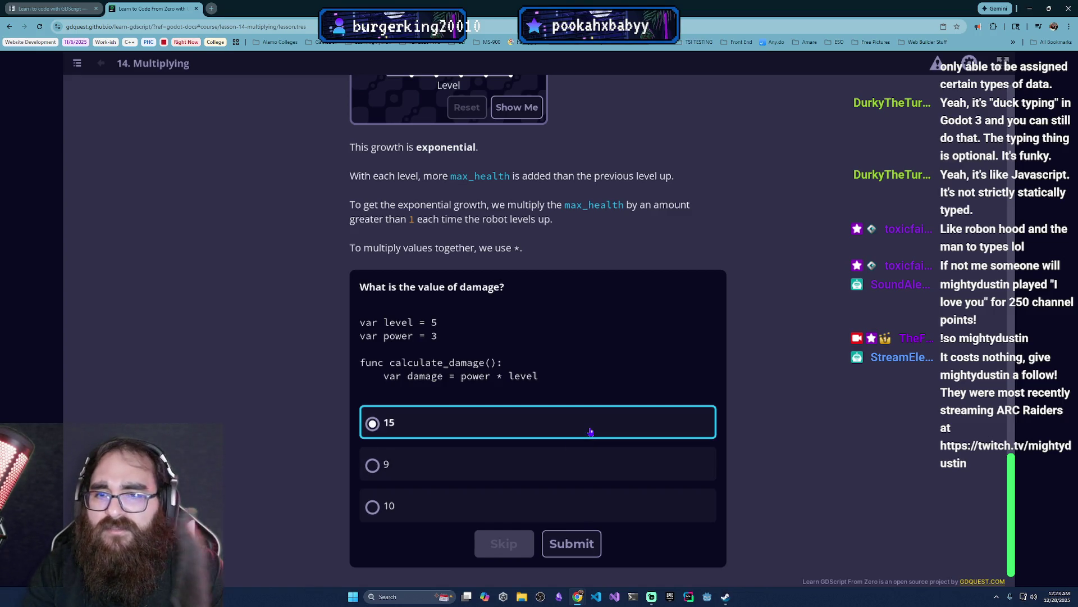
{"action": "left_click", "coordinate": [589, 541]}
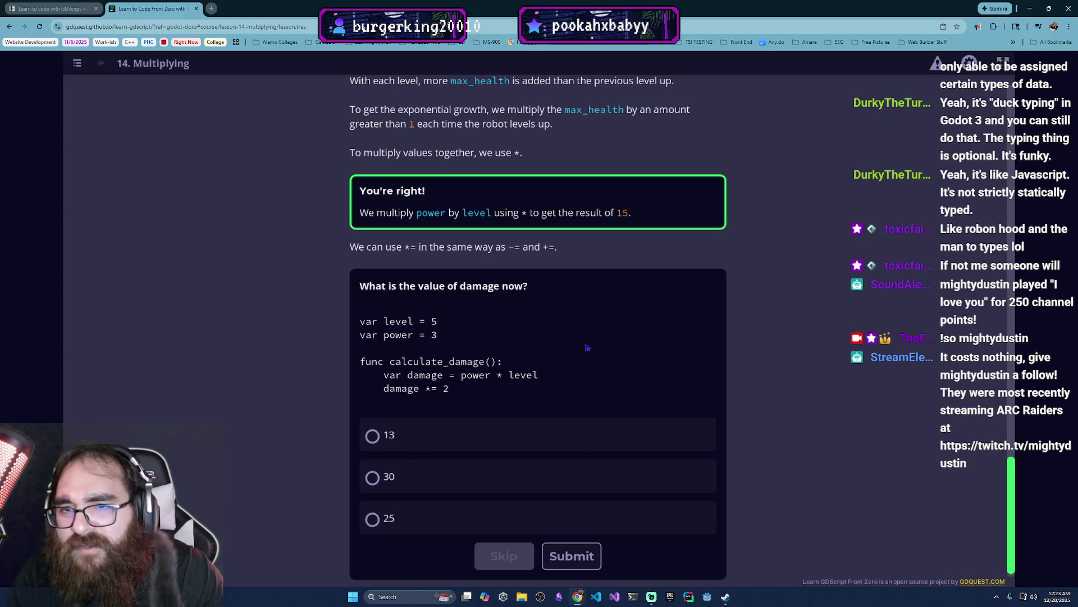
{"action": "scroll", "coordinate": [410, 348], "scroll_direction": "down", "scroll_amount": 1}
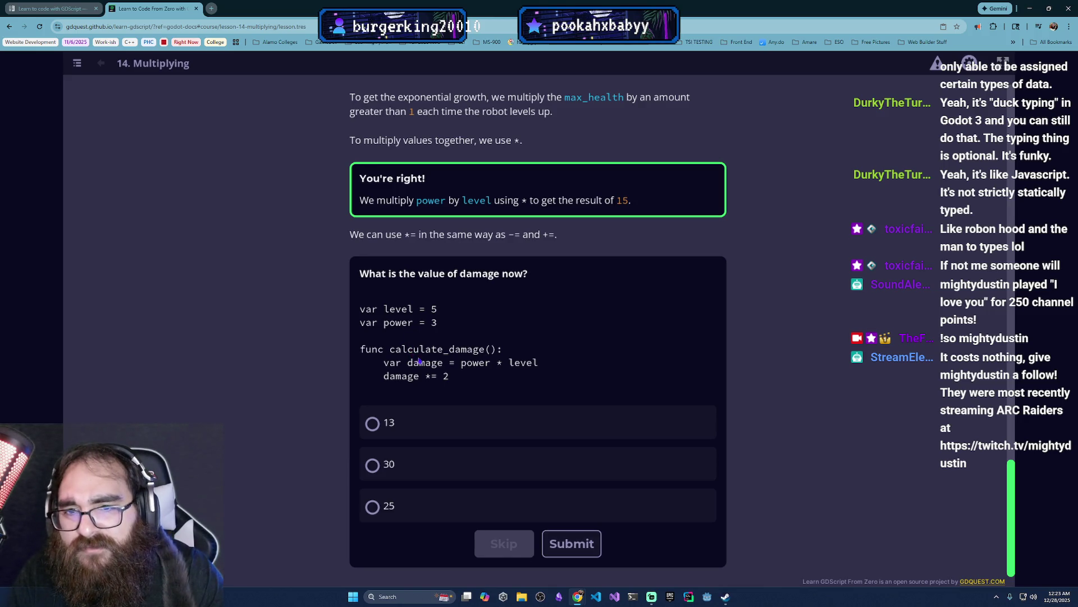
{"action": "scroll", "coordinate": [421, 361], "scroll_direction": "up", "scroll_amount": 3}
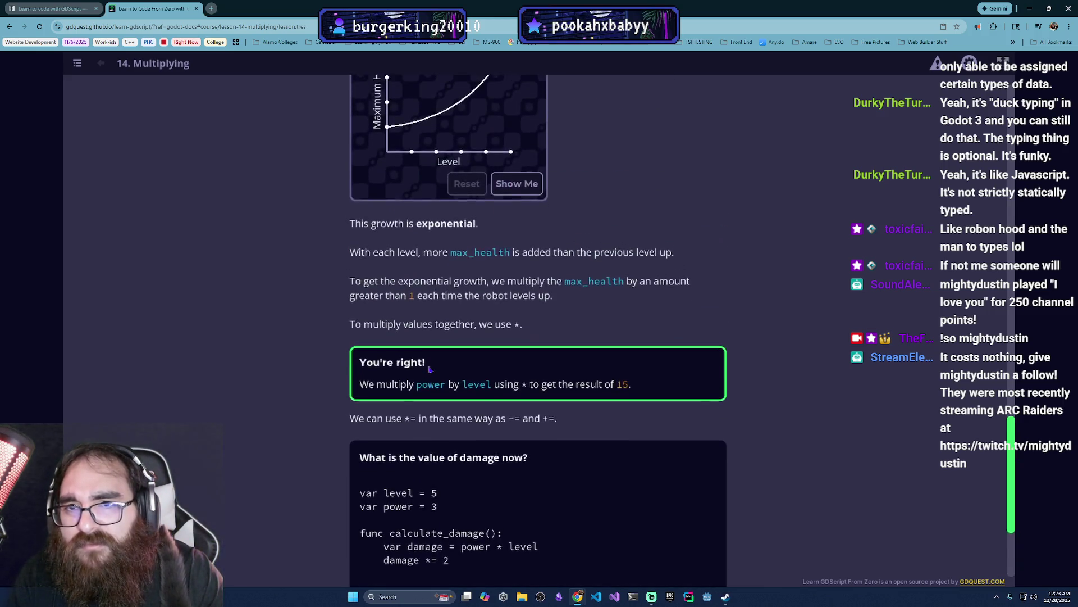
{"action": "scroll", "coordinate": [528, 419], "scroll_direction": "down", "scroll_amount": 3}
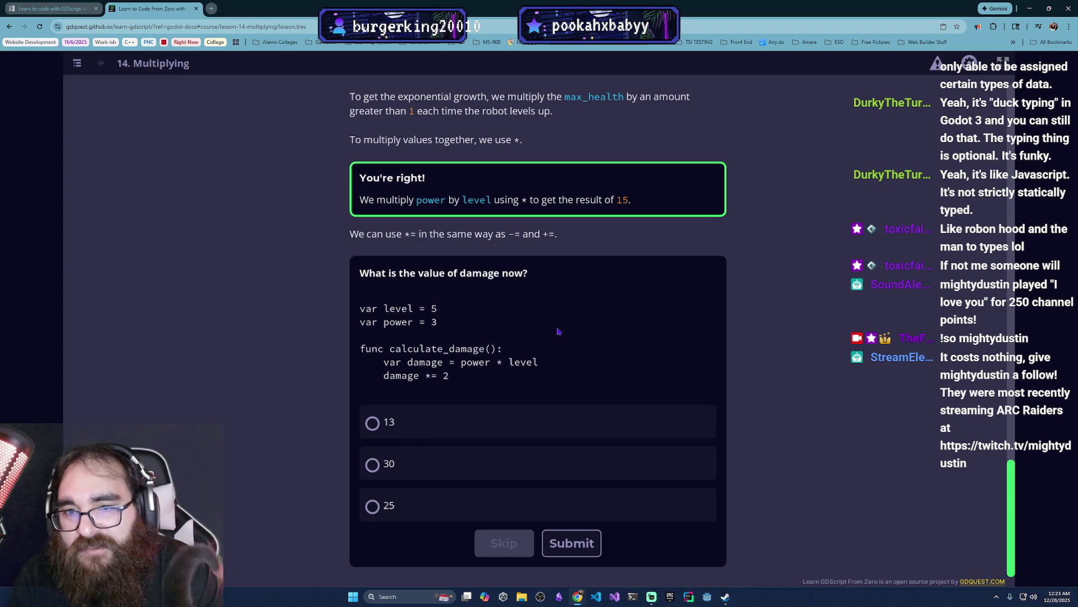
- Answer 30 to the damage *= 2 quiz and read down to the two-item Practices list
{"action": "left_click", "coordinate": [408, 473]}
{"action": "left_click", "coordinate": [571, 543]}
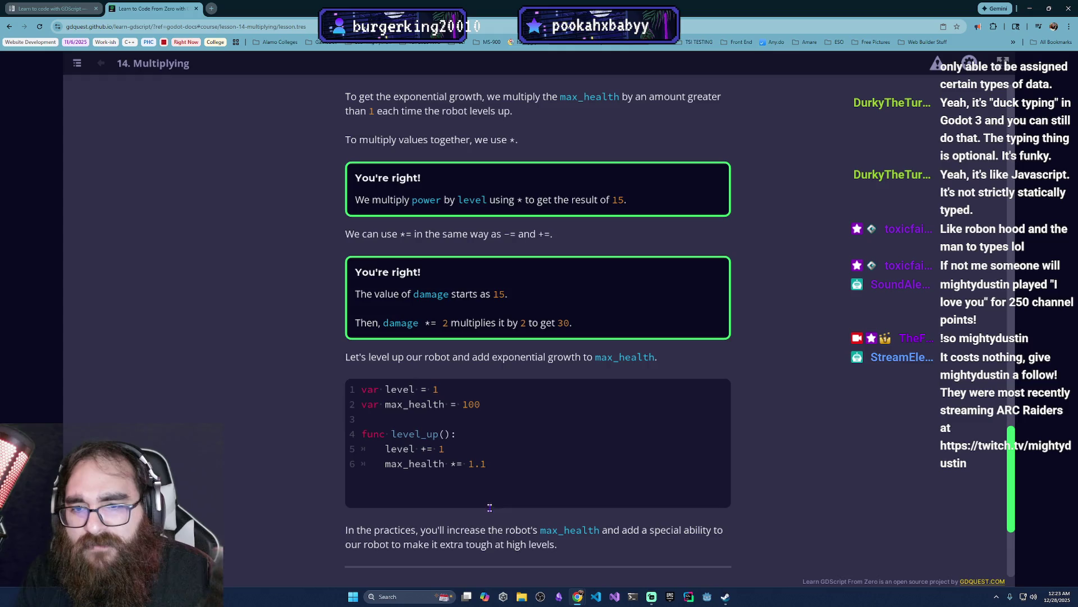
{"action": "scroll", "coordinate": [355, 451], "scroll_direction": "down", "scroll_amount": 2}
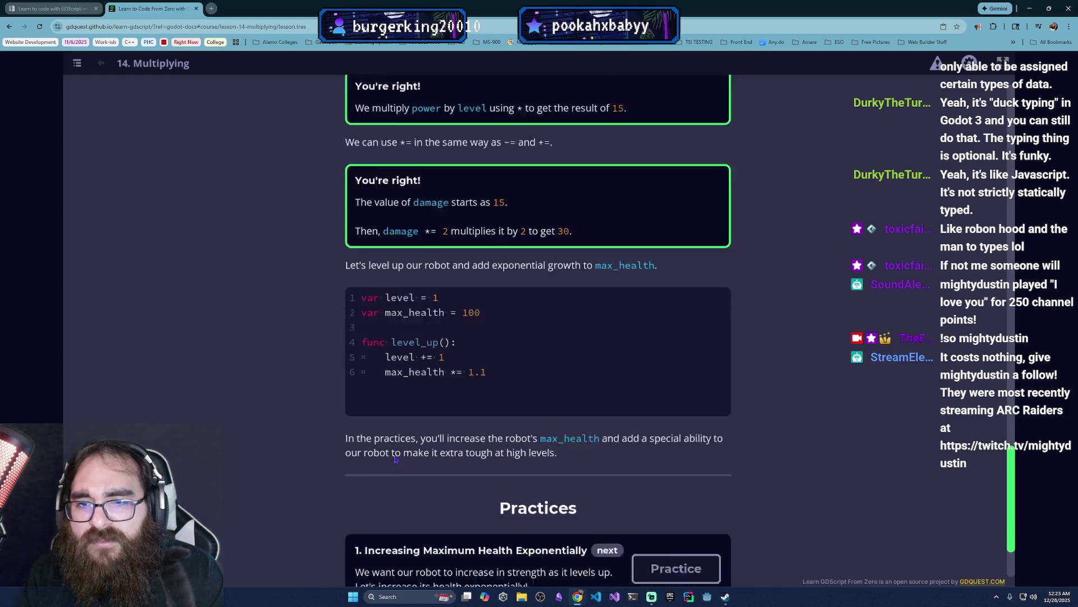
{"action": "scroll", "coordinate": [395, 459], "scroll_direction": "down", "scroll_amount": 1}
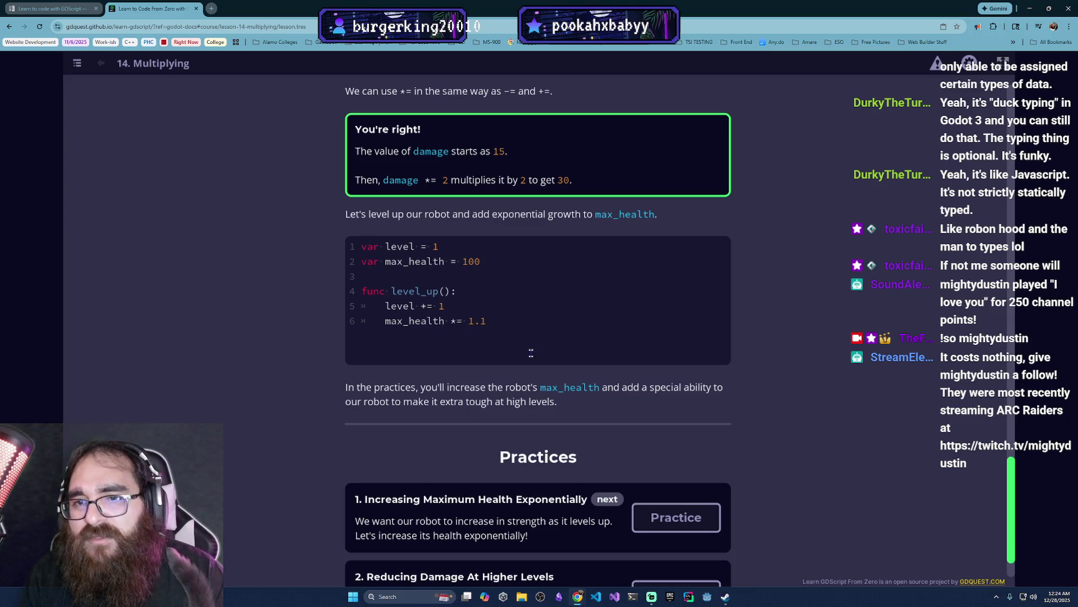
{"action": "scroll", "coordinate": [509, 360], "scroll_direction": "down", "scroll_amount": 1}
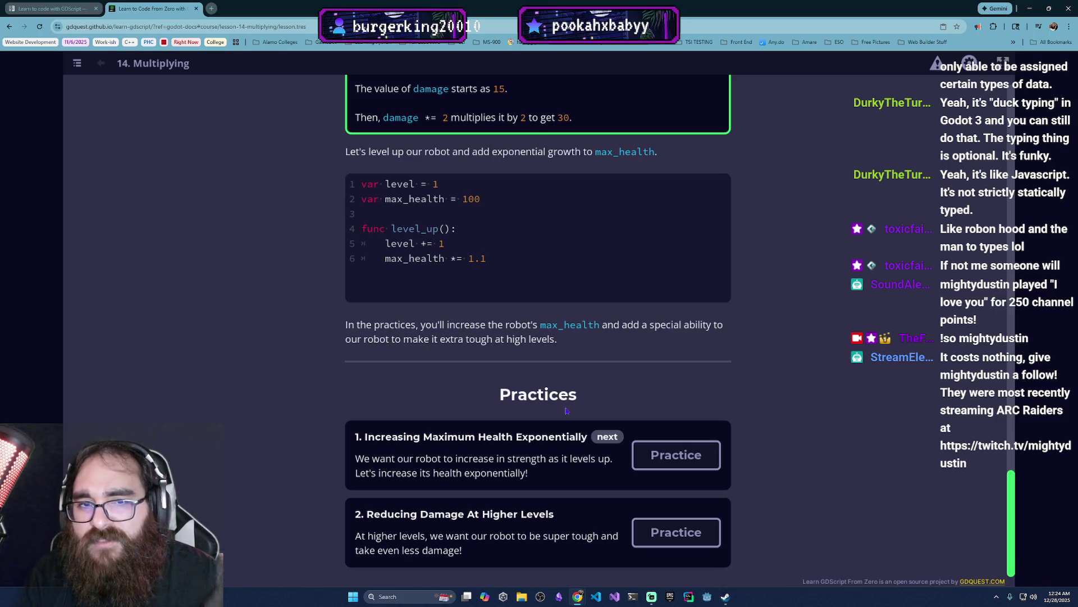
{"action": "scroll", "coordinate": [618, 427], "scroll_direction": "up", "scroll_amount": 1}
{"action": "scroll", "coordinate": [631, 434], "scroll_direction": "down", "scroll_amount": 1}
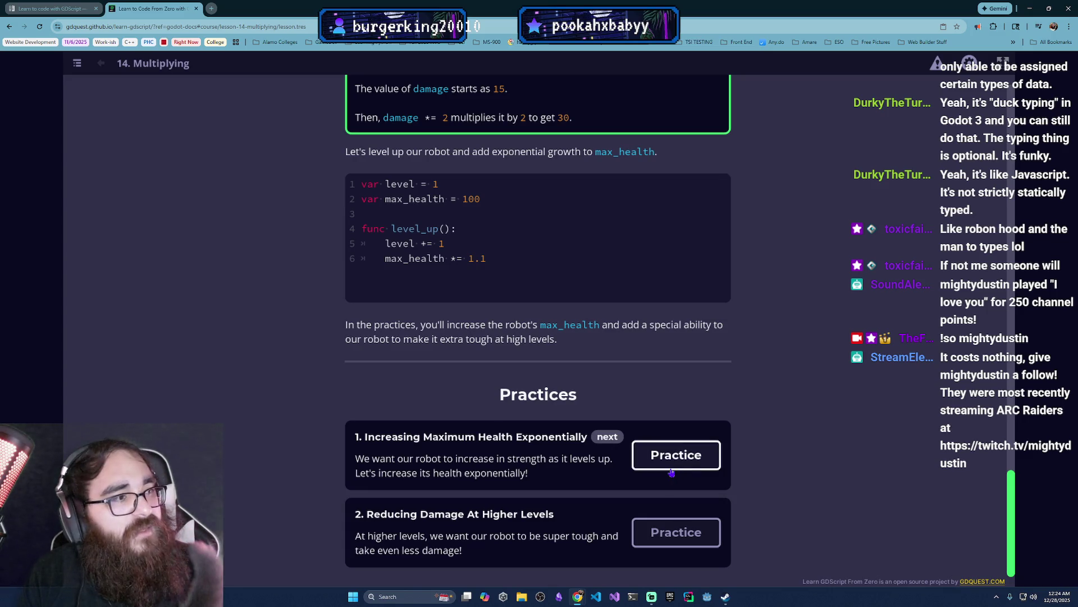
- Start the exponential max health practice and add max_health *= 1.1 below the level increase
{"action": "left_click", "coordinate": [671, 469]}
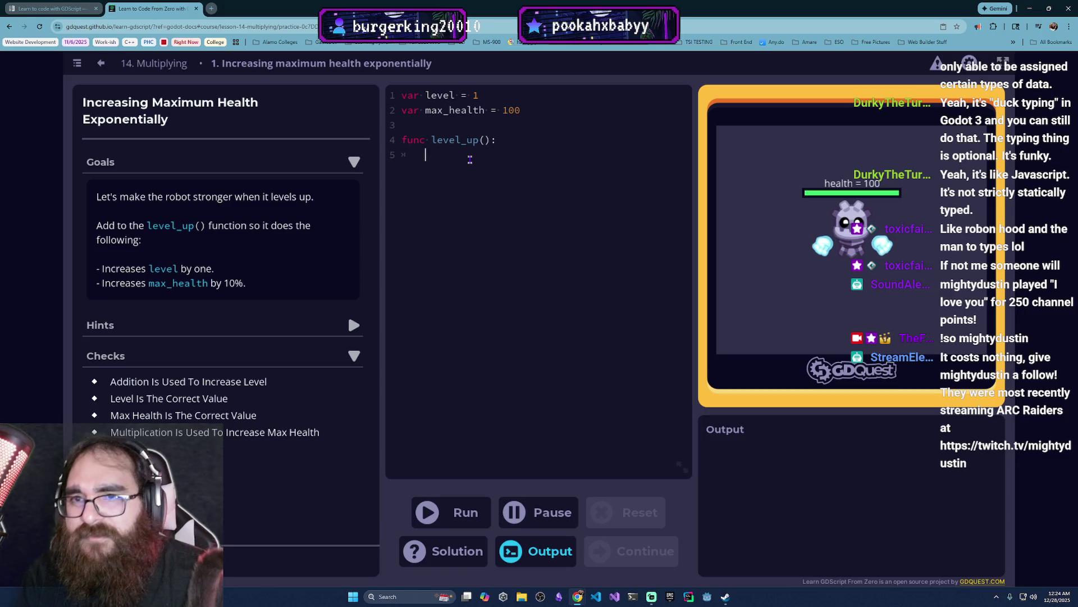
{"action": "type", "text": "level "}
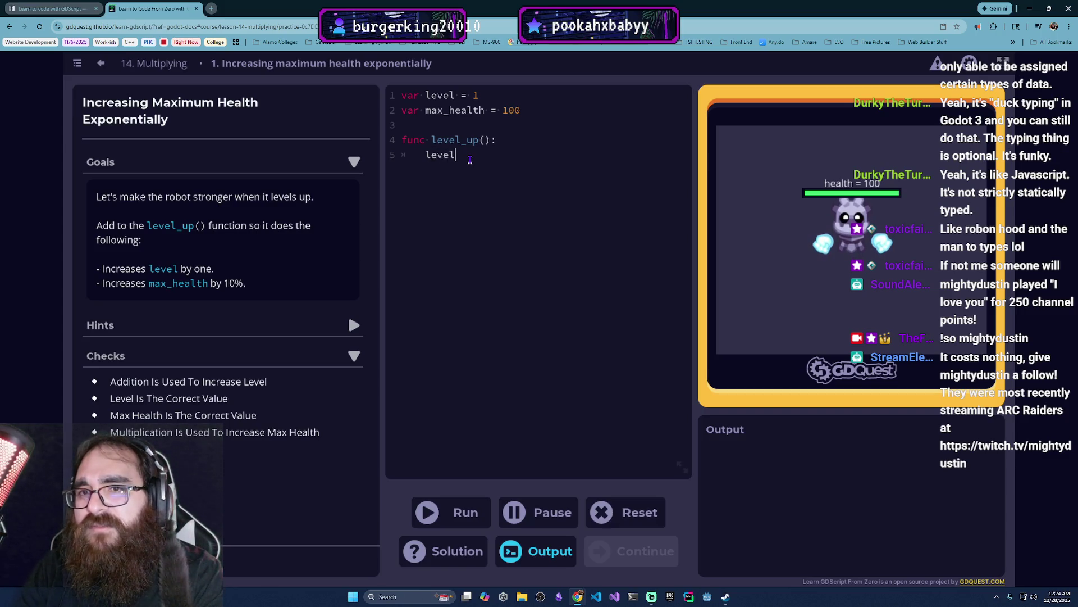
{"action": "type", "text": "+1"}
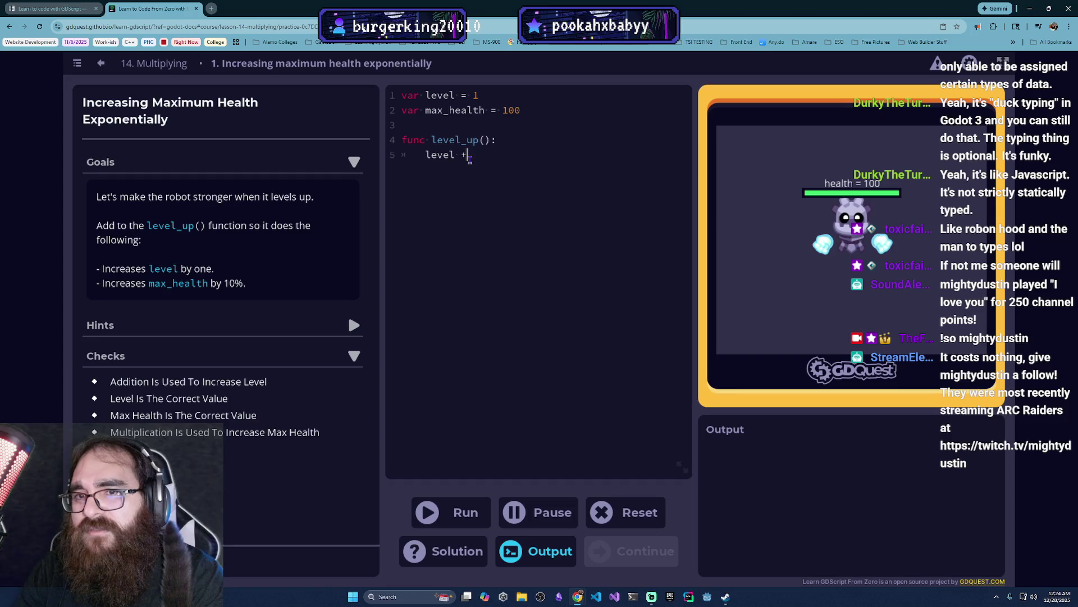
{"action": "key", "text": "Left"}
{"action": "type", "text": "="}
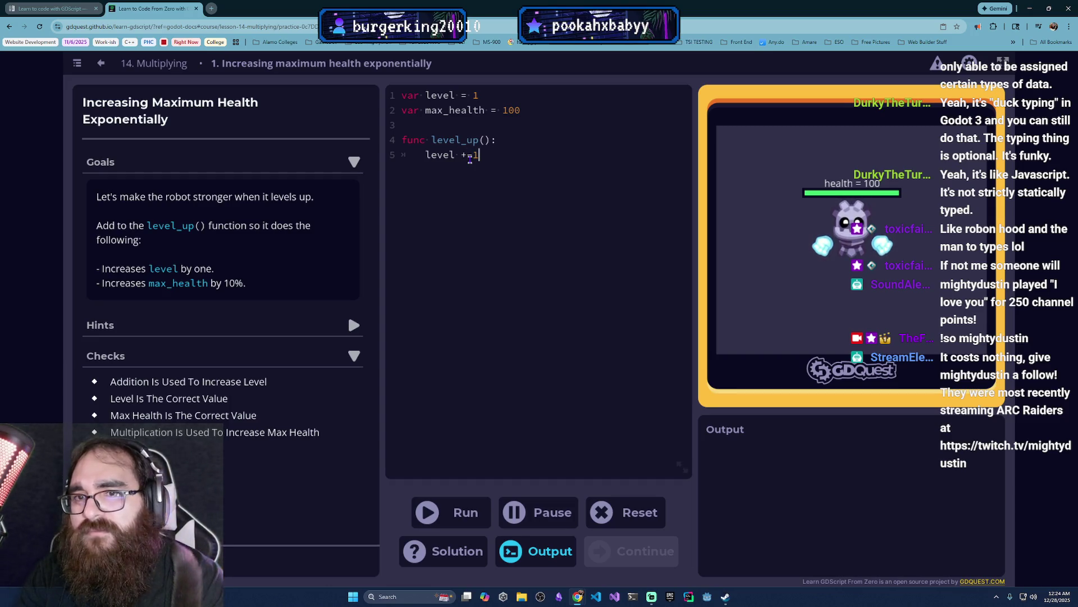
{"action": "key", "text": "End"}
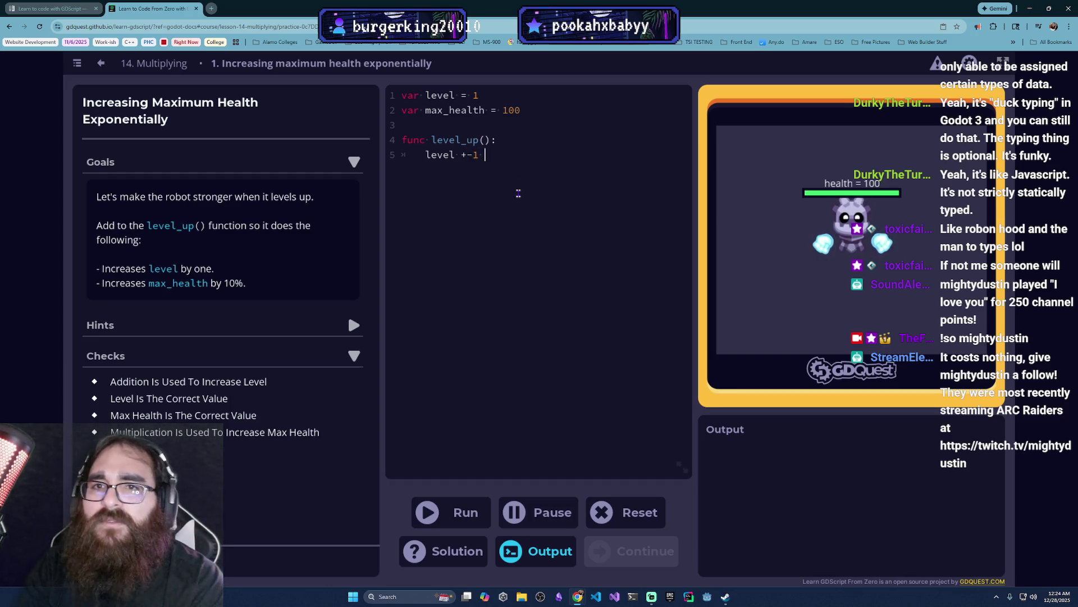
{"action": "key", "text": "BackSpace"}
{"action": "type", "text": "ma"}
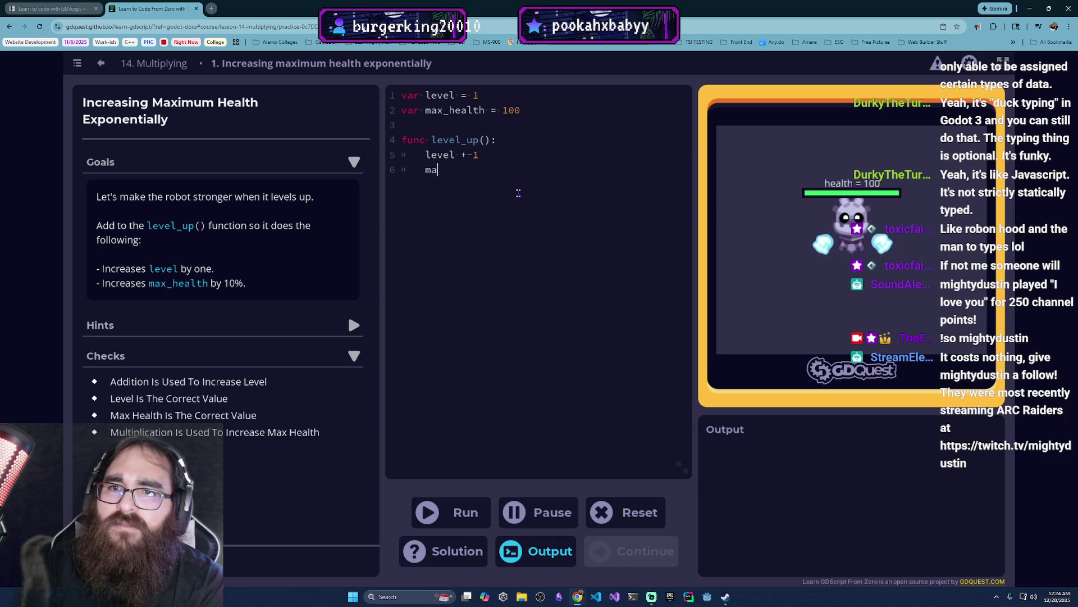
{"action": "type", "text": "x_health"}
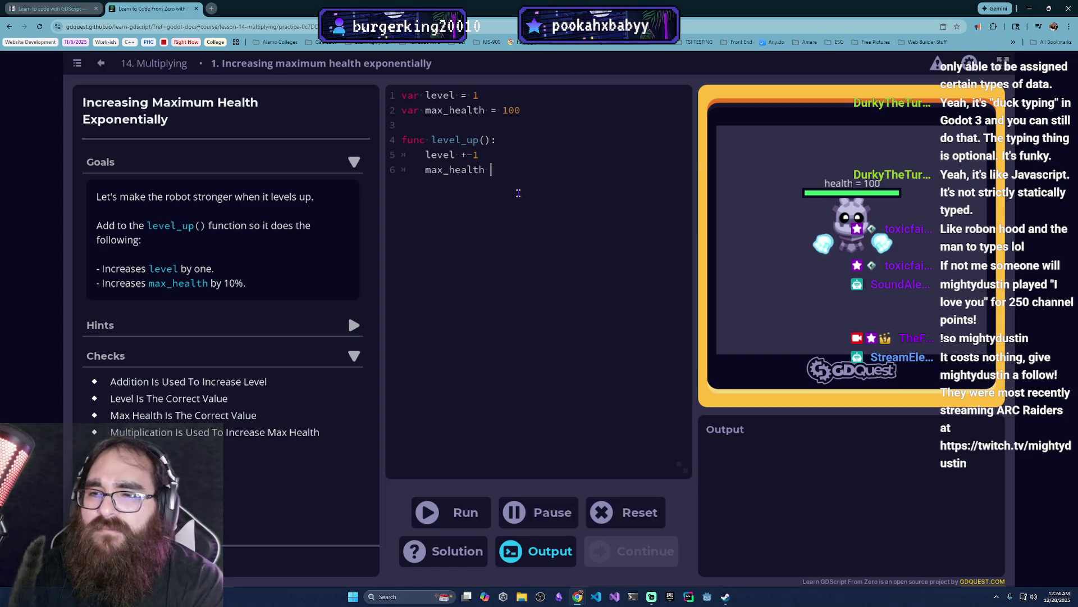
{"action": "type", "text": " *"}
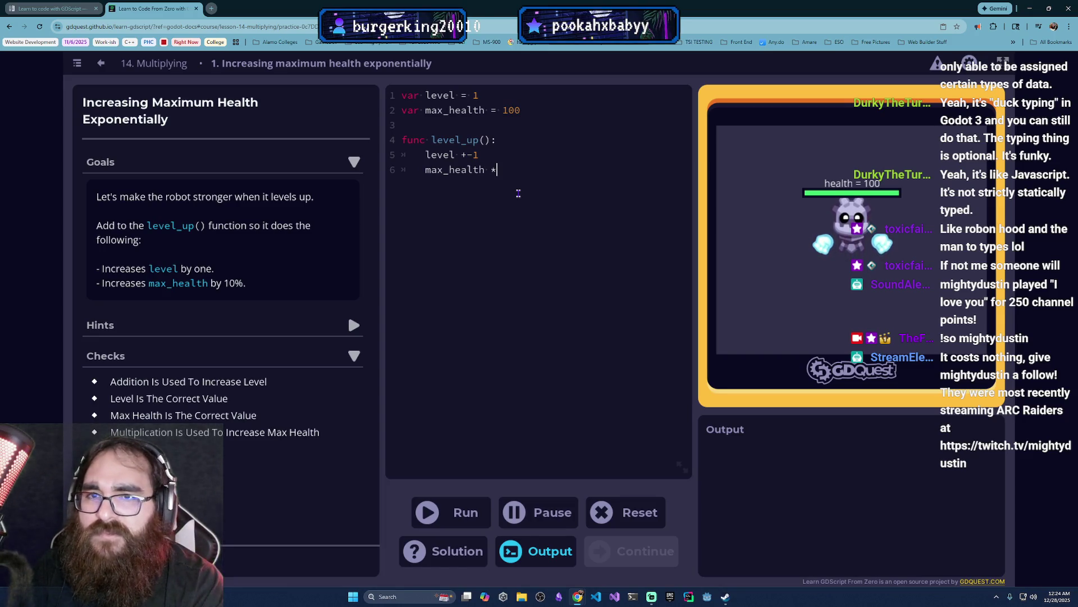
{"action": "type", "text": "= .1"}
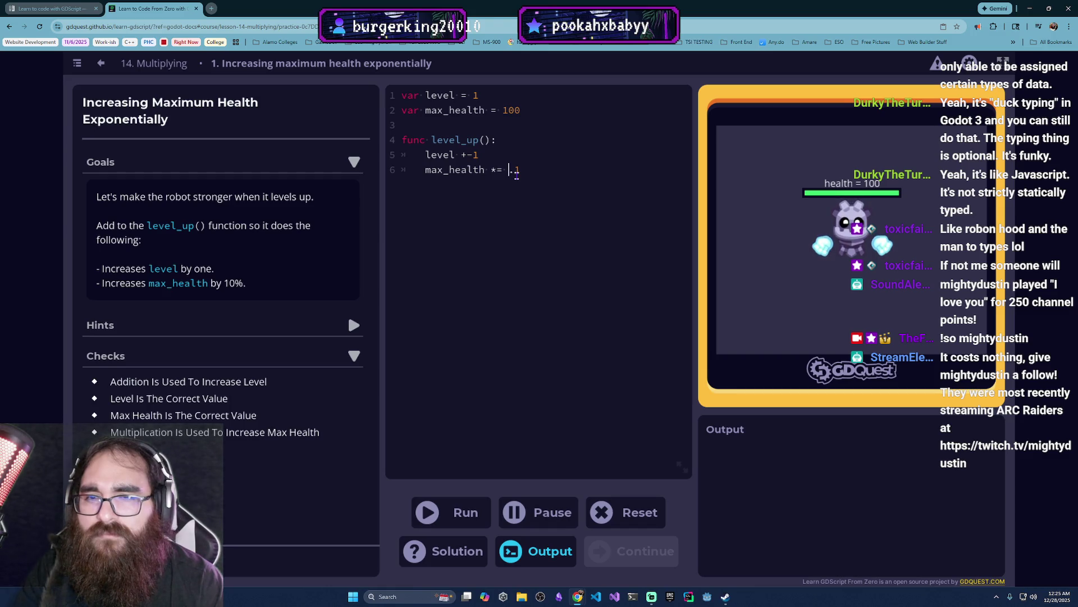
{"action": "type", "text": "1"}
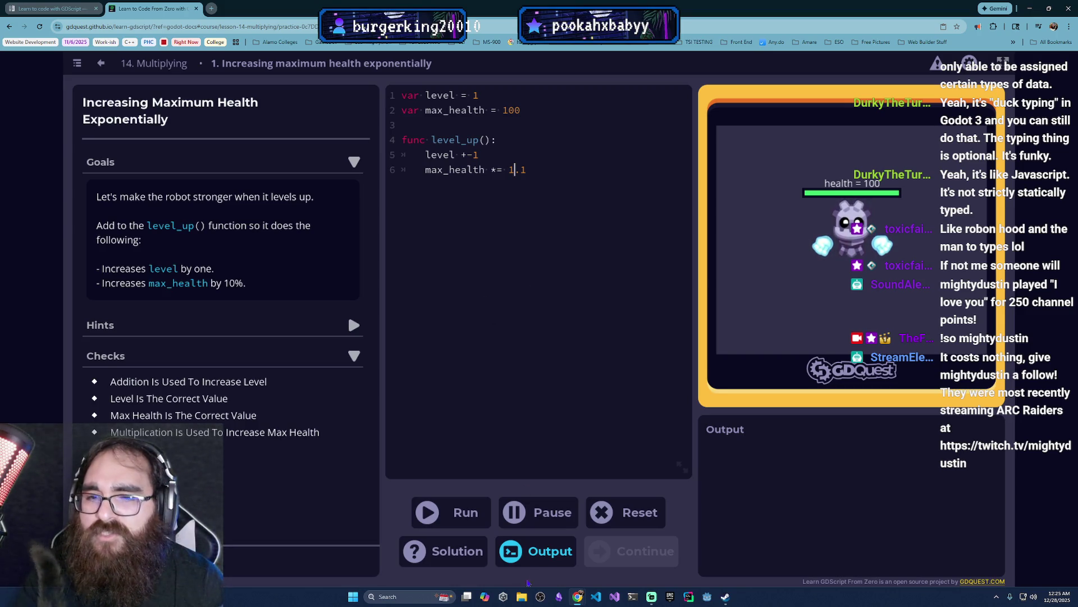
- Run the code, fix line 5 to 'level +=1', and run it again
{"action": "left_click", "coordinate": [466, 513]}
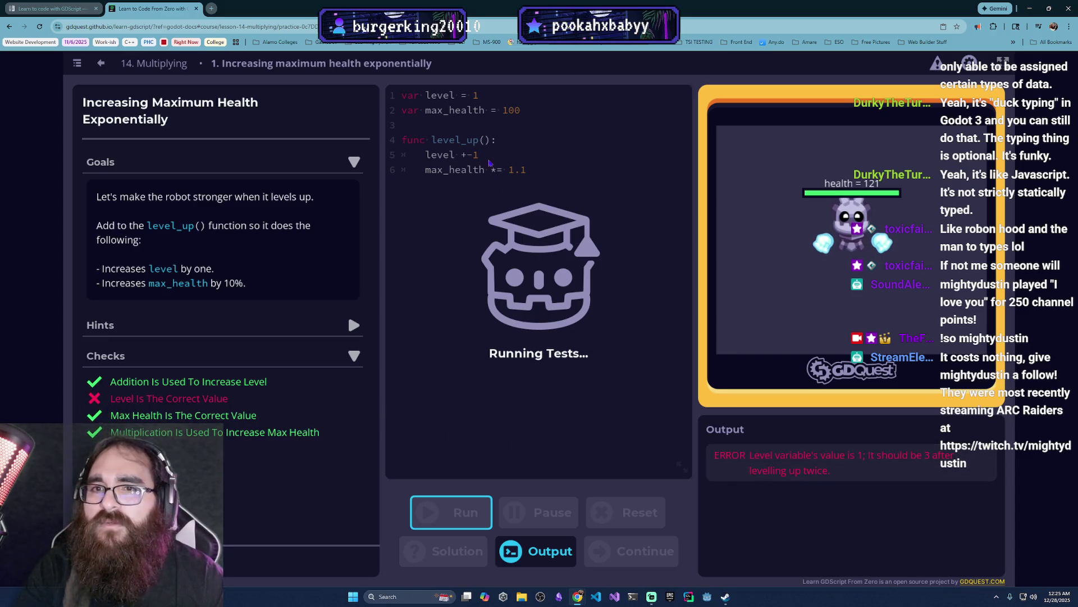
{"action": "left_click", "coordinate": [473, 156]}
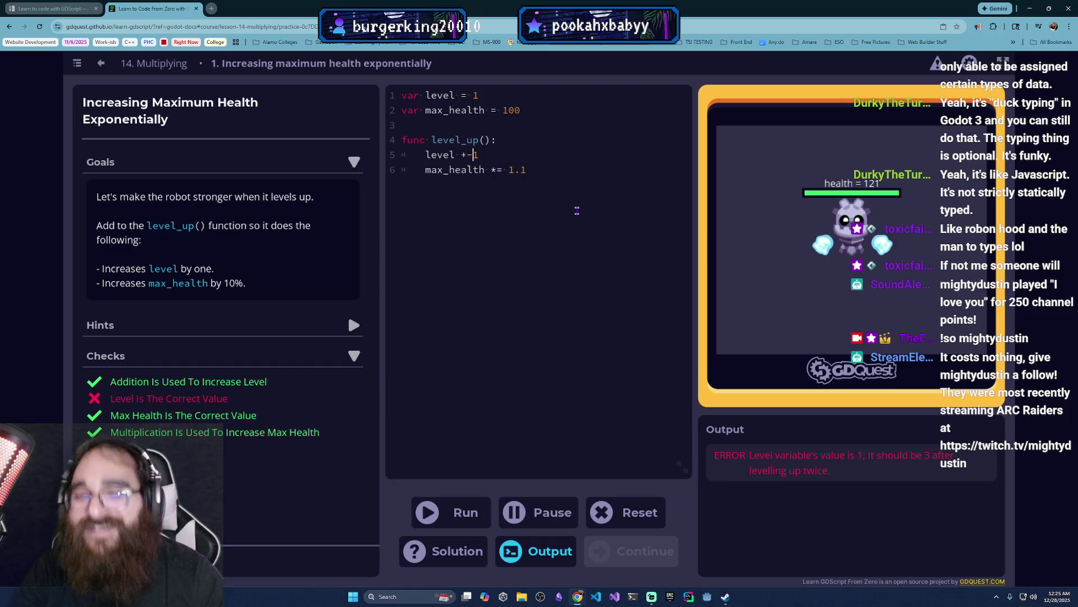
{"action": "key", "text": "BackSpace"}
{"action": "type", "text": "="}
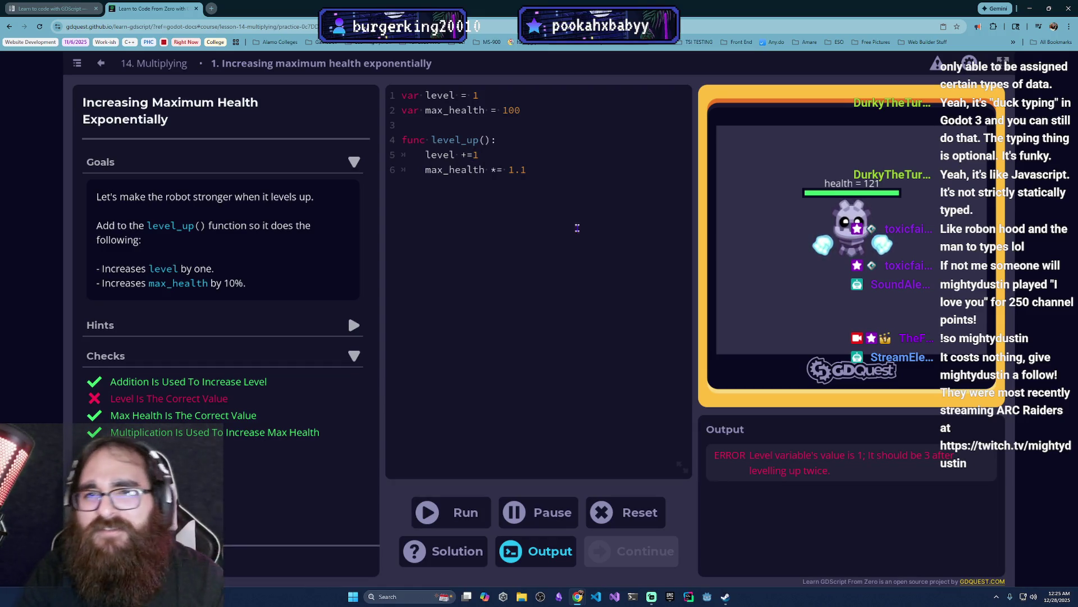
{"action": "left_click", "coordinate": [481, 517]}
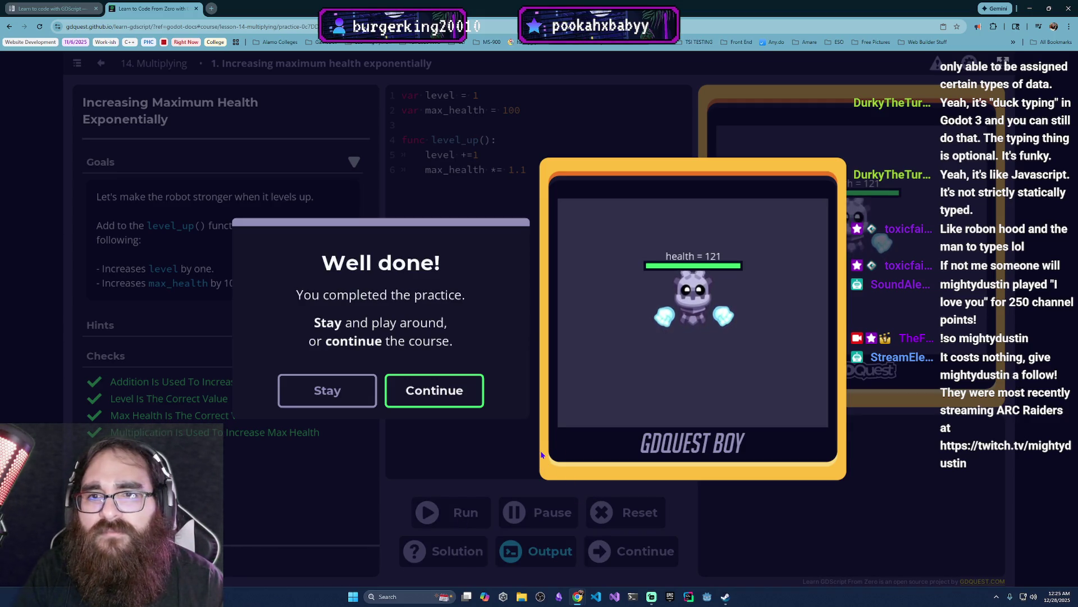
- Stay on the passed practice, run it once more, and continue to Reducing Damage At Higher Levels
{"action": "left_click", "coordinate": [316, 389]}
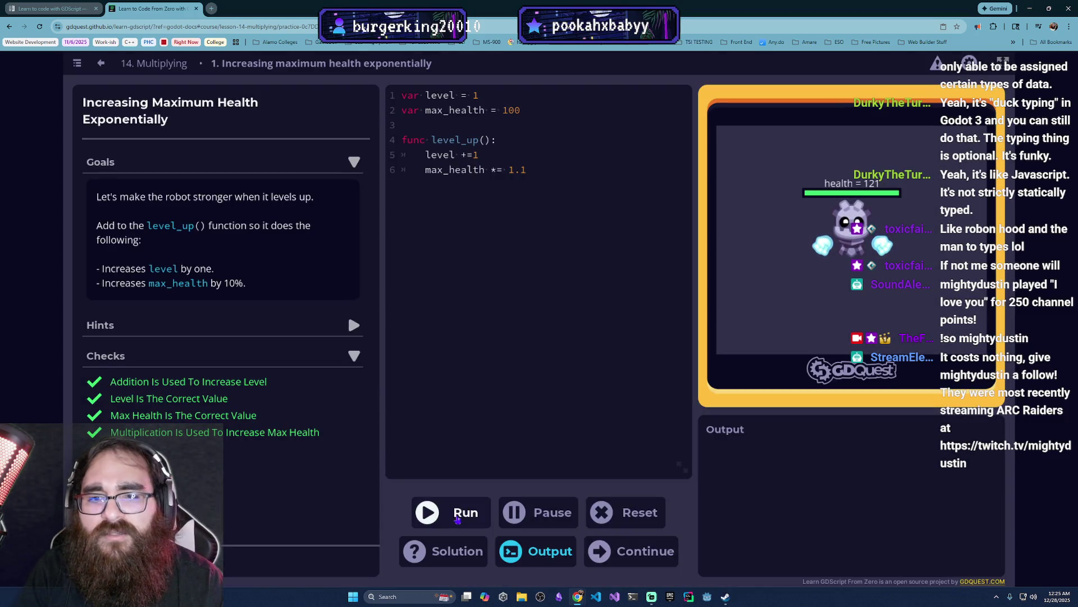
{"action": "left_click", "coordinate": [457, 519]}
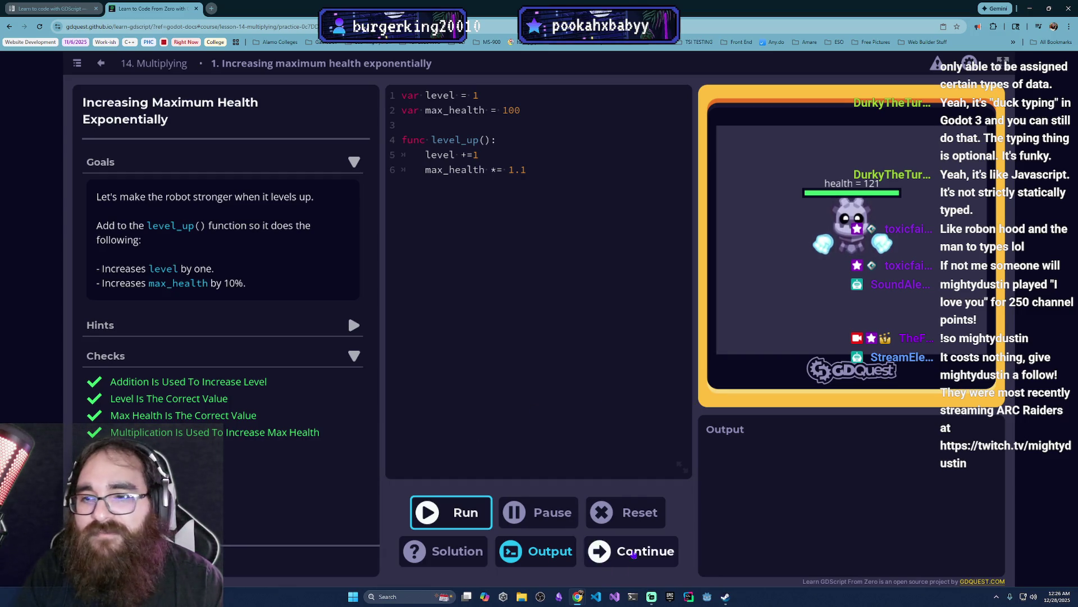
{"action": "left_click", "coordinate": [633, 555]}
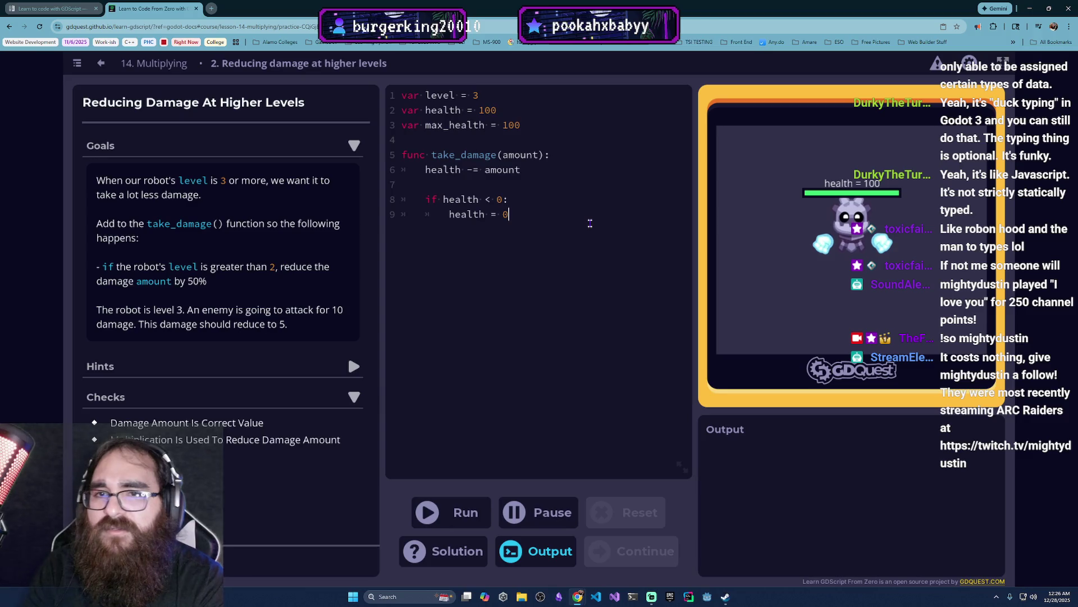
- Add an indented 'if level > 2:' line after the health reset in take_damage()
{"action": "key", "text": "Return"}
{"action": "key", "text": "Return"}
{"action": "key", "text": "BackSpace"}
{"action": "key", "text": "BackSpace"}
{"action": "key", "text": "Tab"}
{"action": "key", "text": "Tab"}
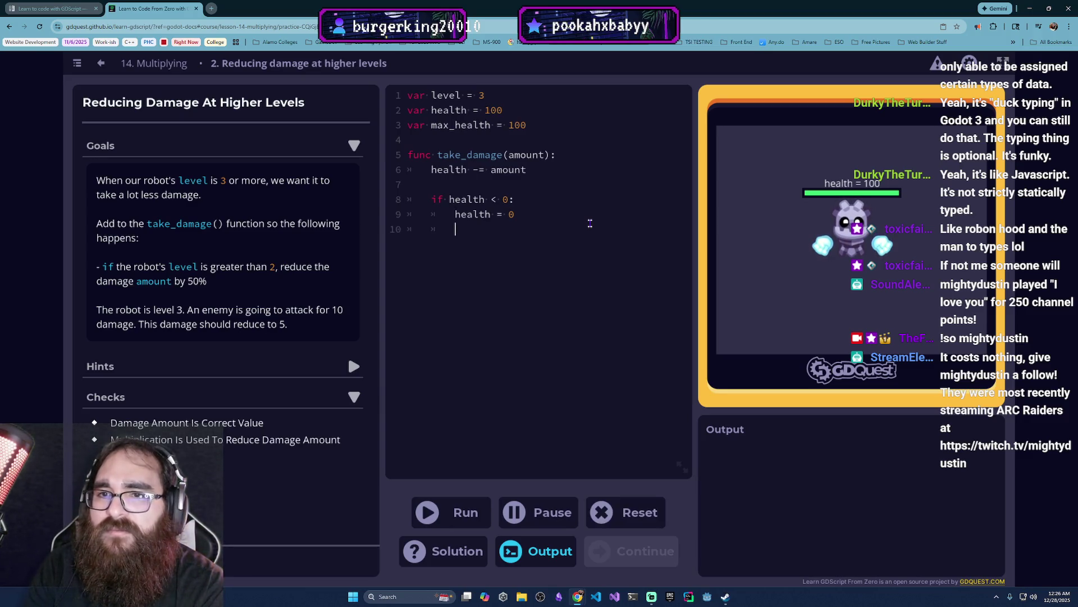
{"action": "key", "text": "BackSpace"}
{"action": "type", "text": "if"}
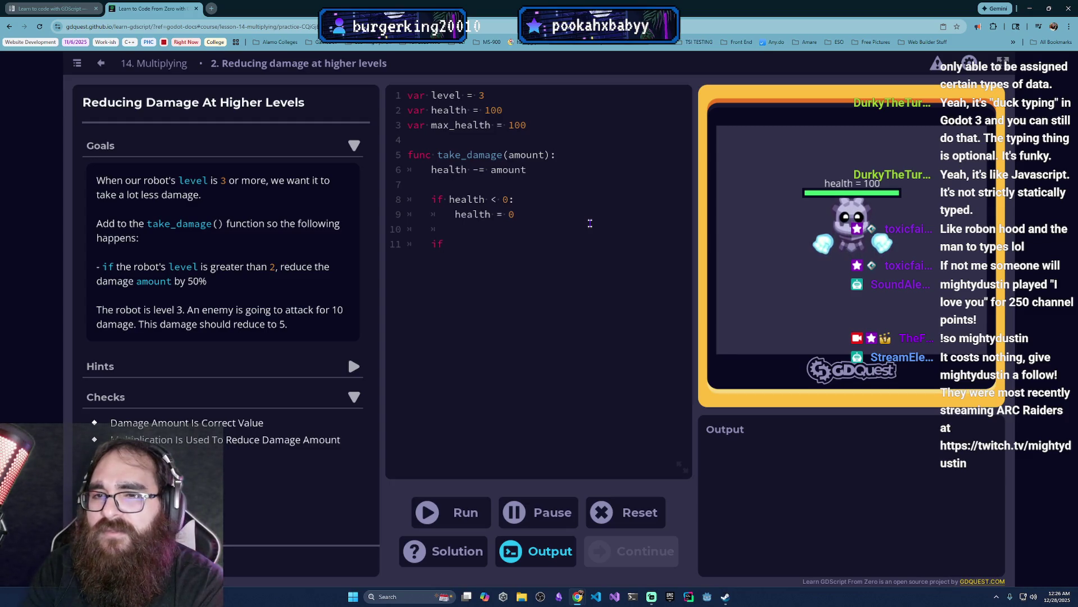
{"action": "type", "text": " level "}
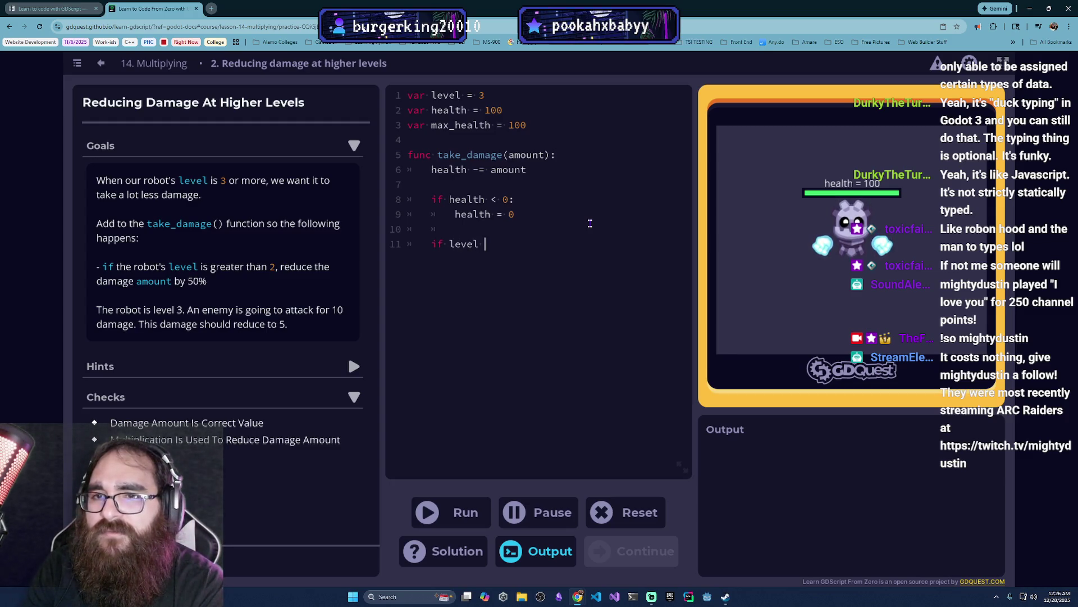
{"action": "type", "text": "> 2"}
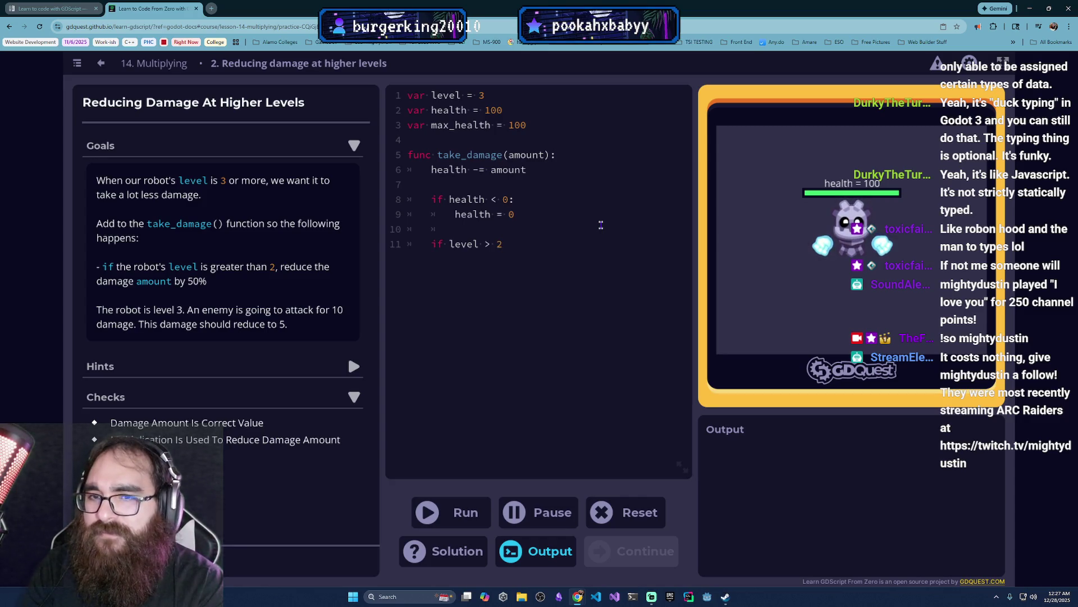
{"action": "key", "text": "BackSpace"}
{"action": "key", "text": "BackSpace"}
{"action": "type", "text": "2"}
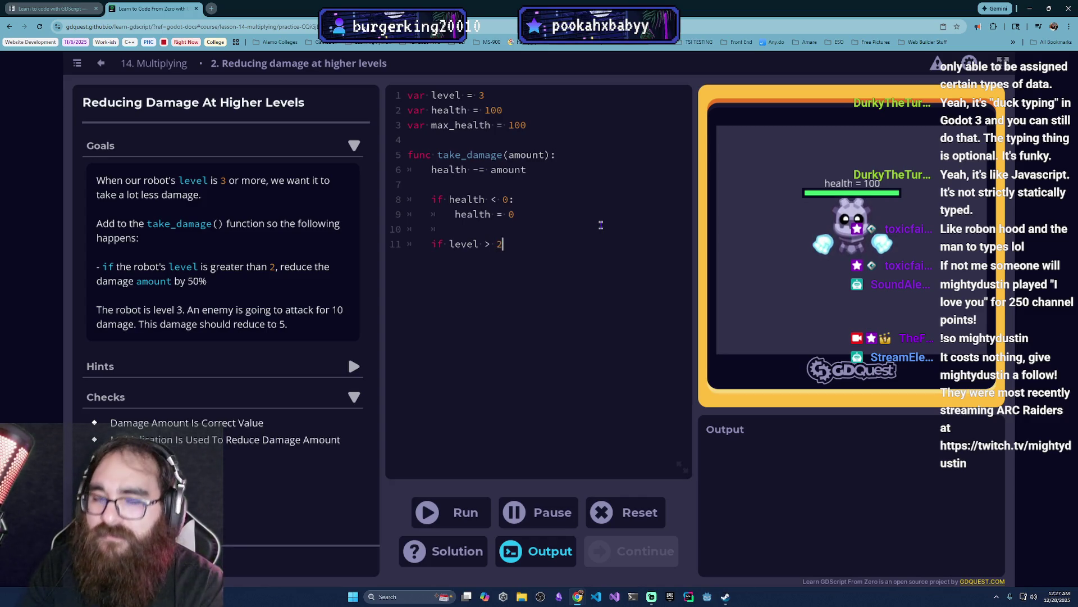
{"action": "type", "text": ":"}
{"action": "key", "text": "Return"}
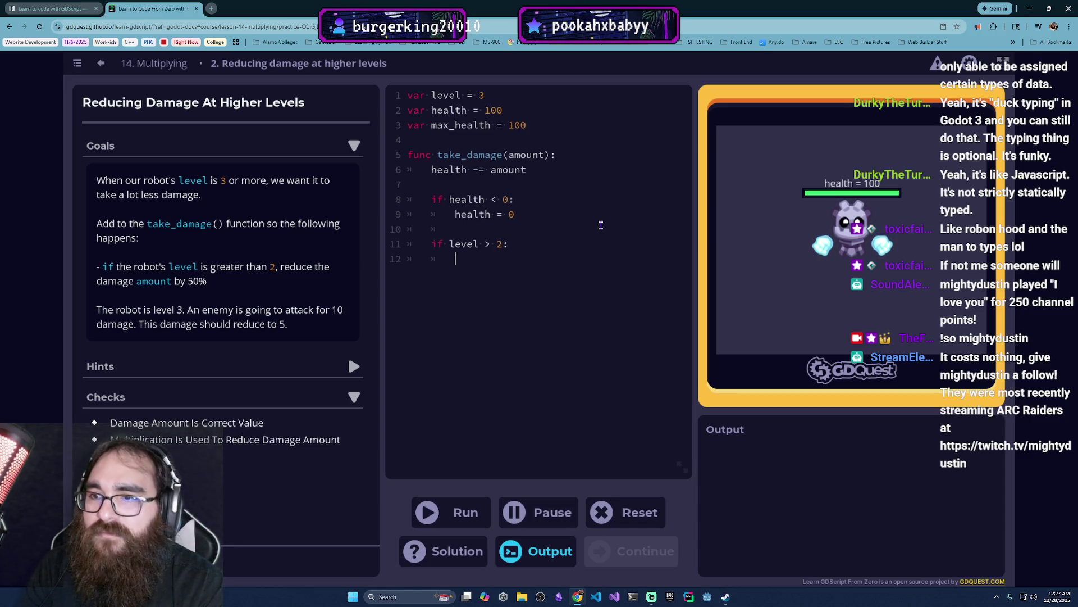
- Write 'health -= (amount * .5)' inside the if block and run the code
{"action": "type", "text": "take"}
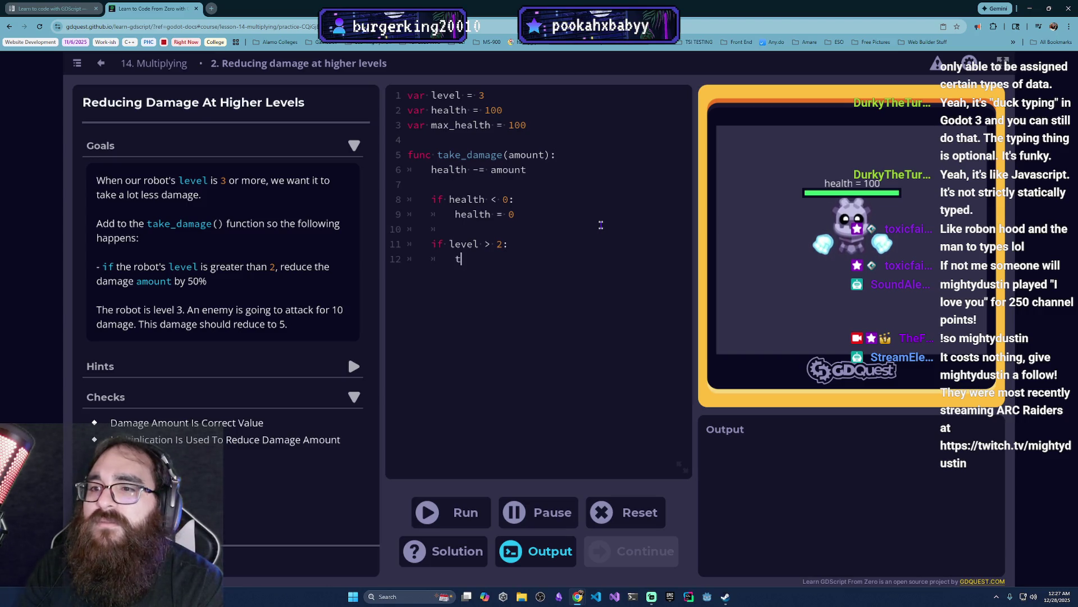
{"action": "key", "text": "BackSpace"}
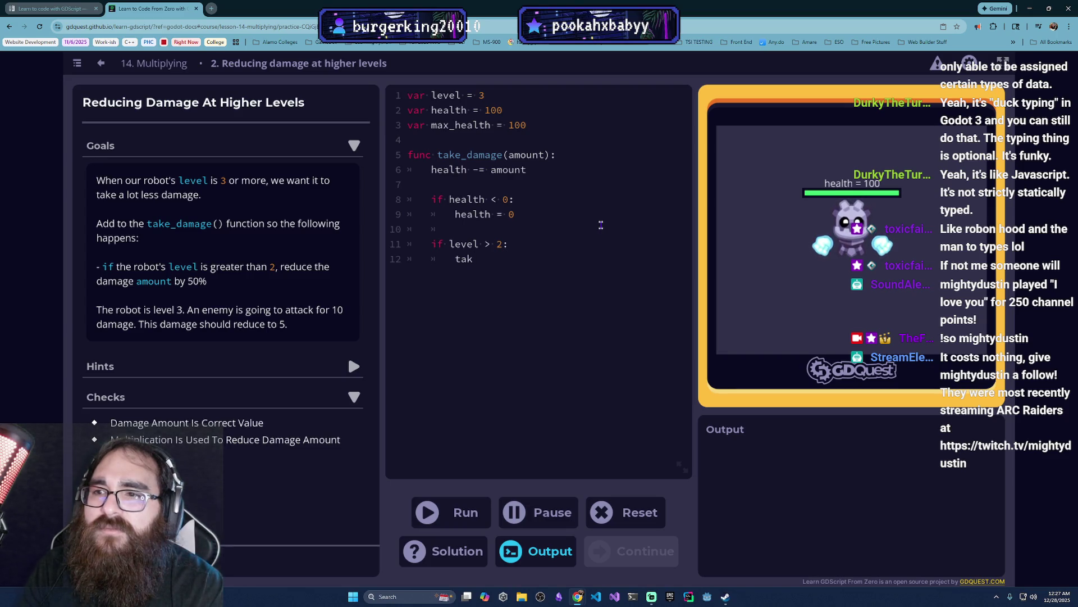
{"action": "key", "text": "BackSpace"}
{"action": "key", "text": "BackSpace"}
{"action": "key", "text": "BackSpace"}
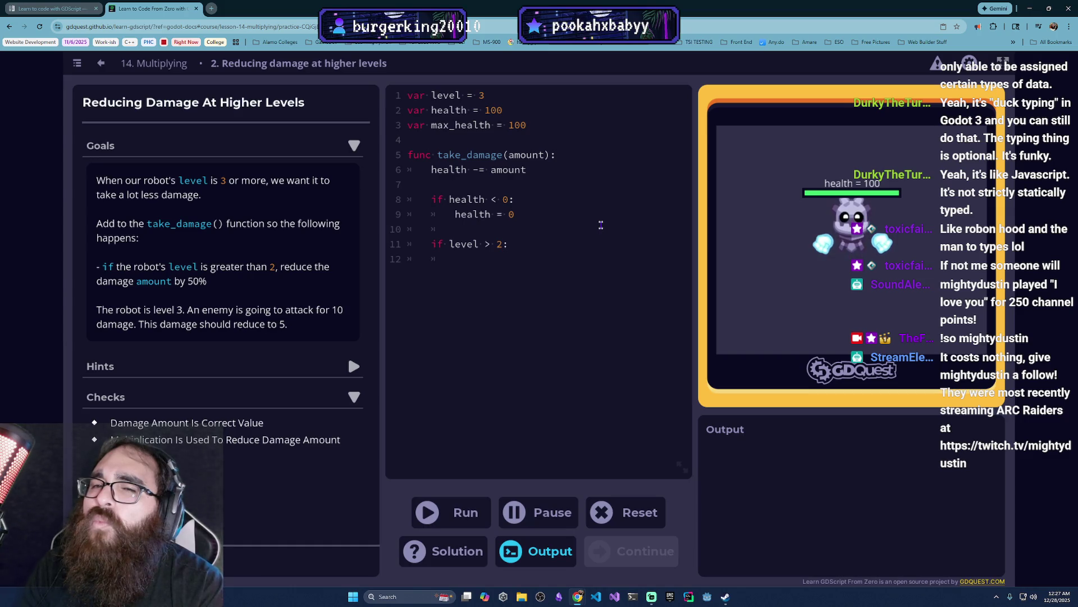
{"action": "type", "text": "healt"}
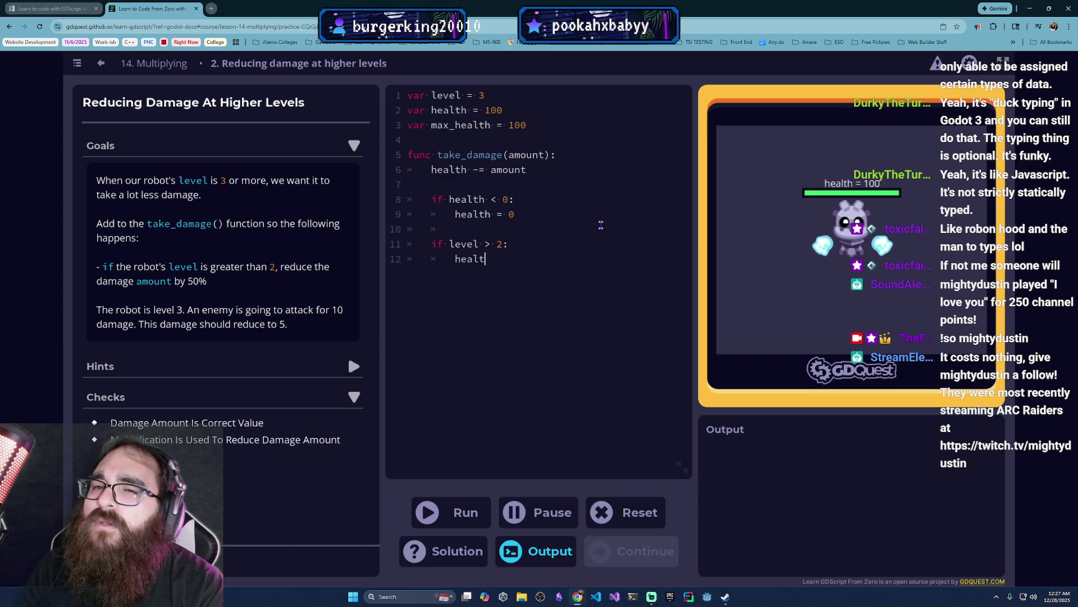
{"action": "type", "text": "h -="}
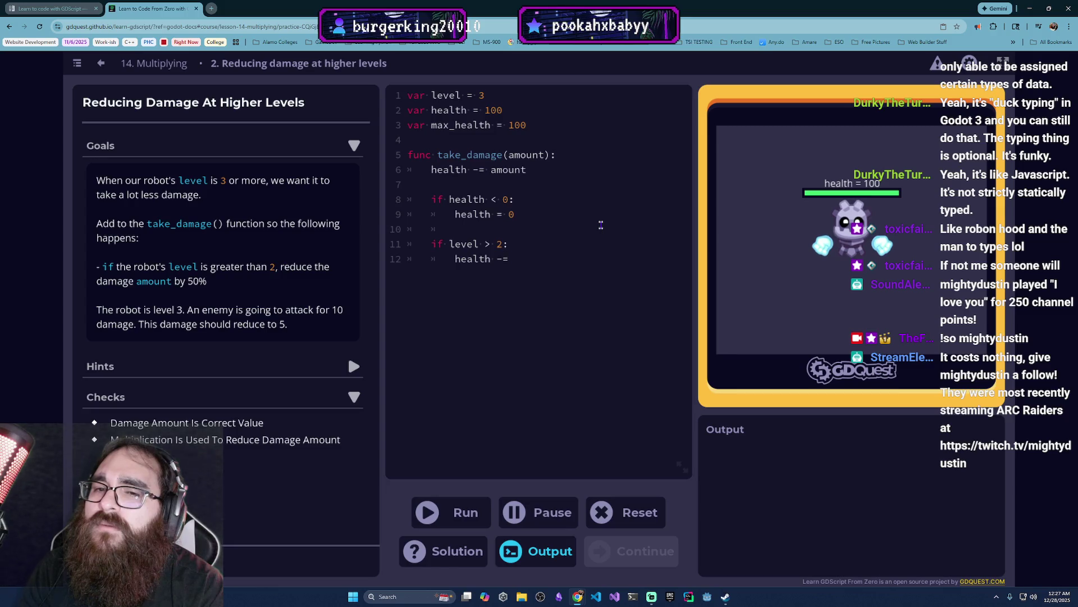
{"action": "type", "text": " (amount "}
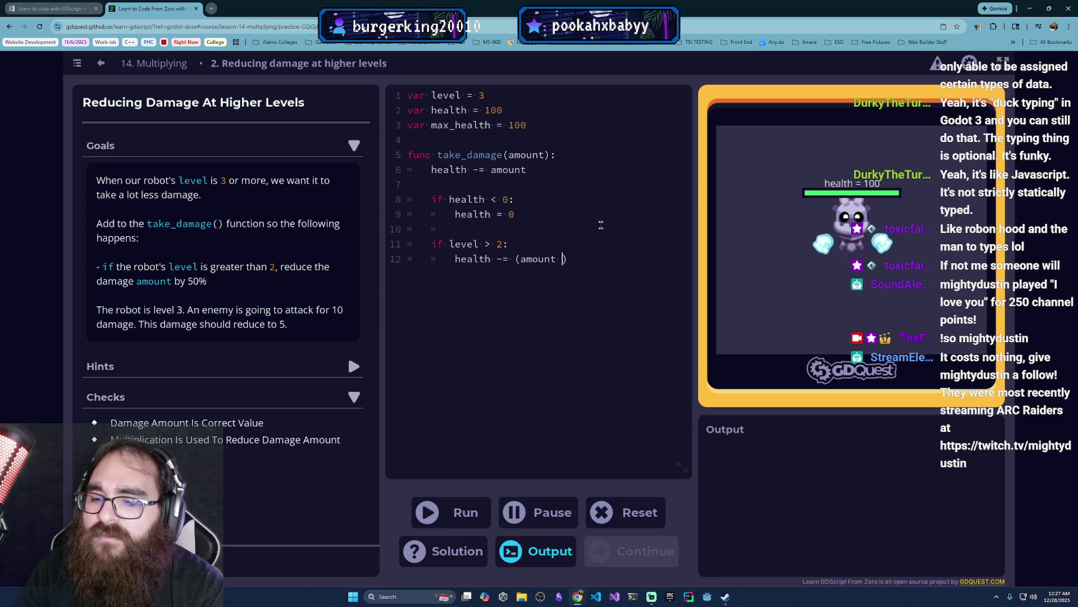
{"action": "type", "text": "*"}
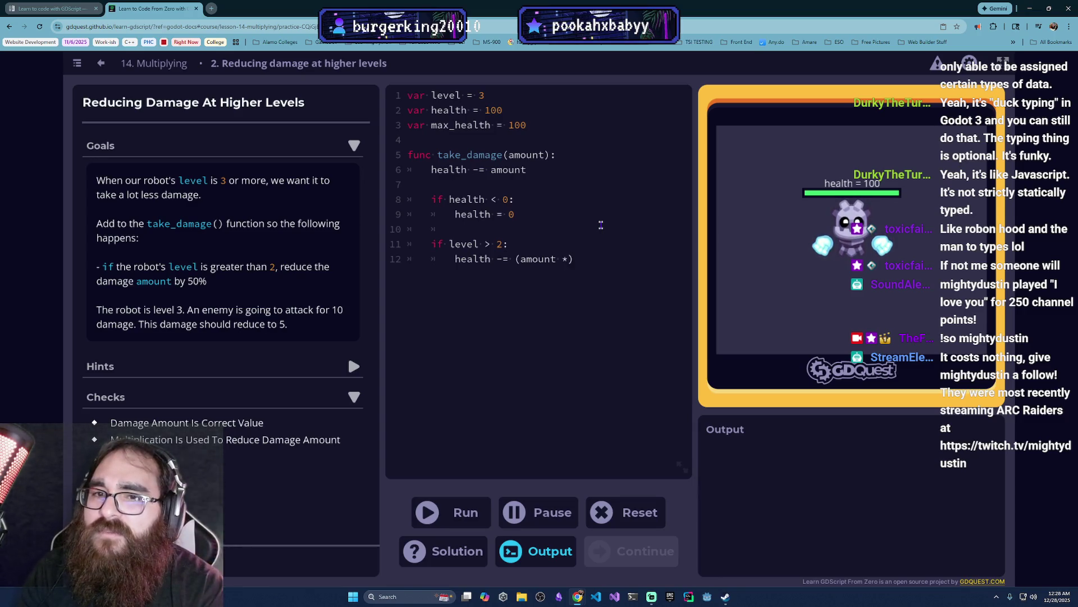
{"action": "type", "text": " .5)"}
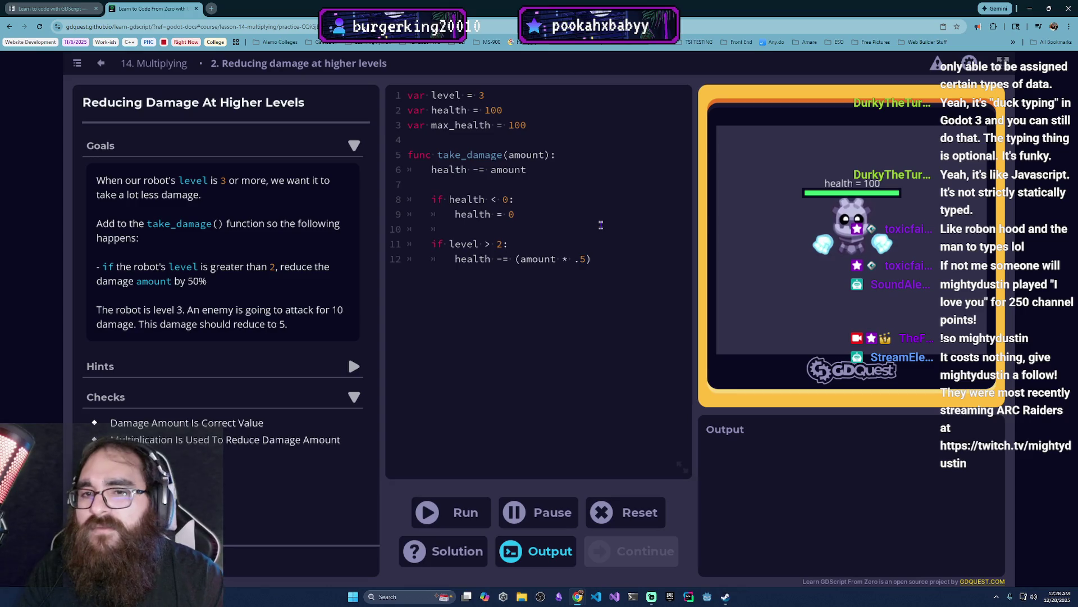
{"action": "left_click", "coordinate": [475, 507]}
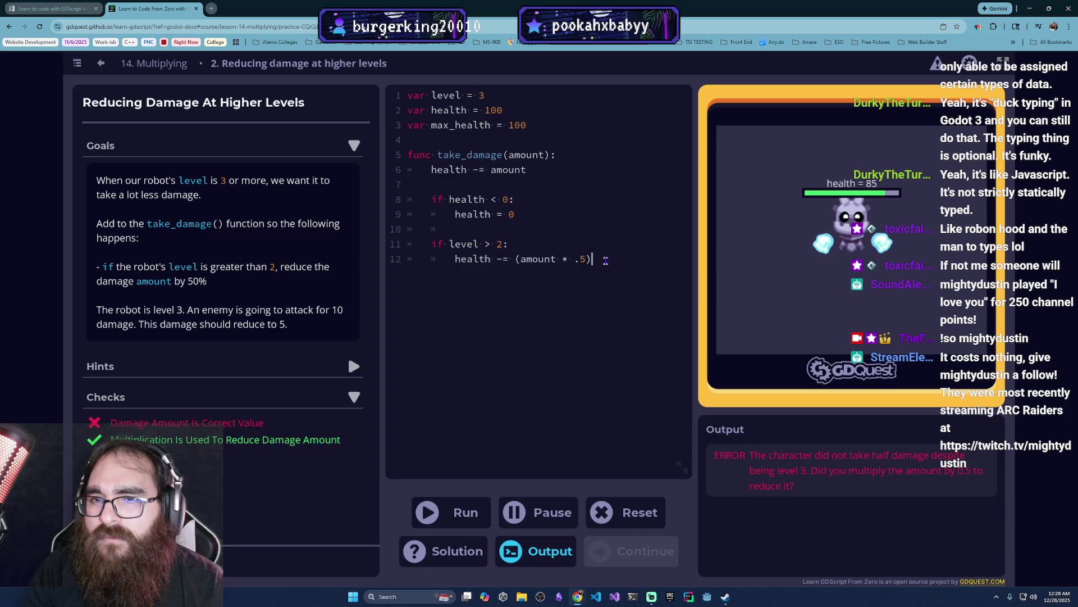
- Rerun the tests with the if block on lines 11–12 unchanged, then move focus toward Reset
{"action": "left_click_drag", "start_coordinate": [605, 260], "coordinate": [431, 244]}
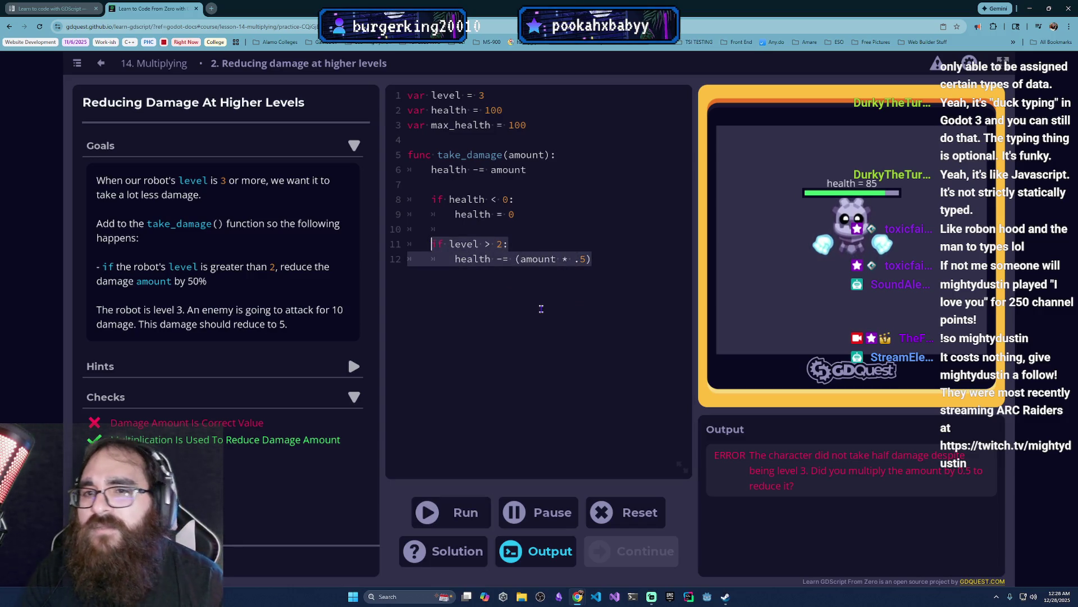
{"action": "mouse_move", "coordinate": [591, 281]}
{"action": "left_mouse_down"}
{"action": "mouse_move", "coordinate": [590, 262]}
{"action": "mouse_move", "coordinate": [449, 259]}
{"action": "mouse_move", "coordinate": [430, 244]}
{"action": "left_mouse_up"}
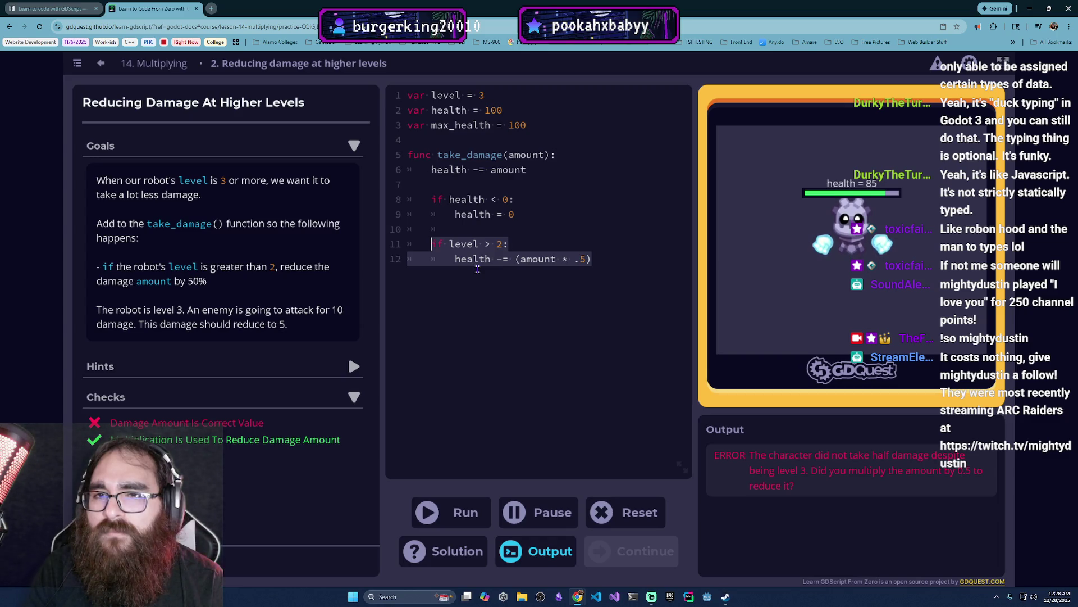
{"action": "left_click", "coordinate": [505, 273]}
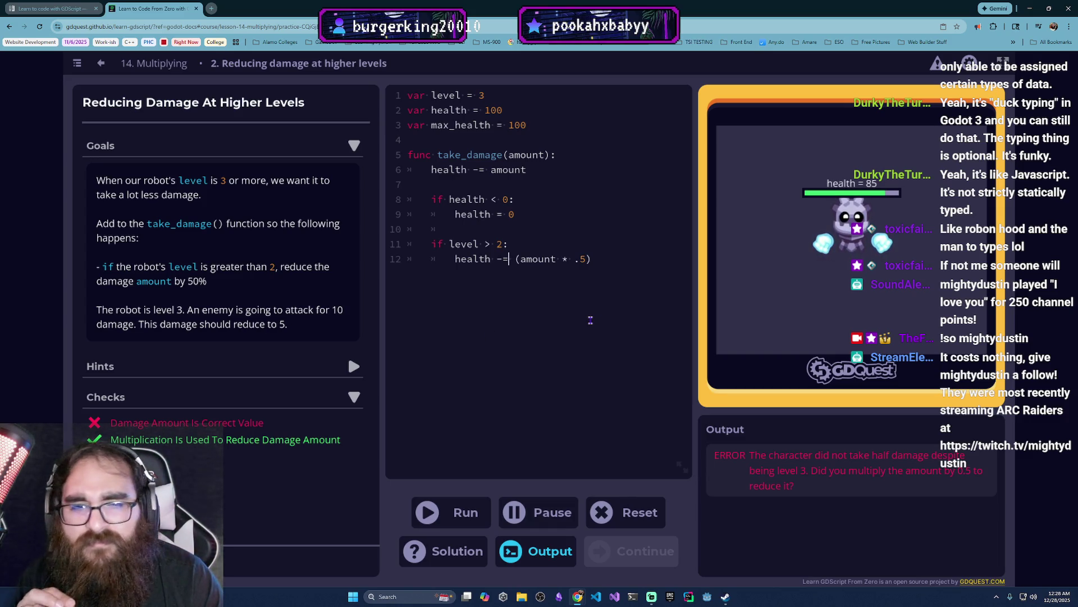
{"action": "left_click", "coordinate": [480, 522]}
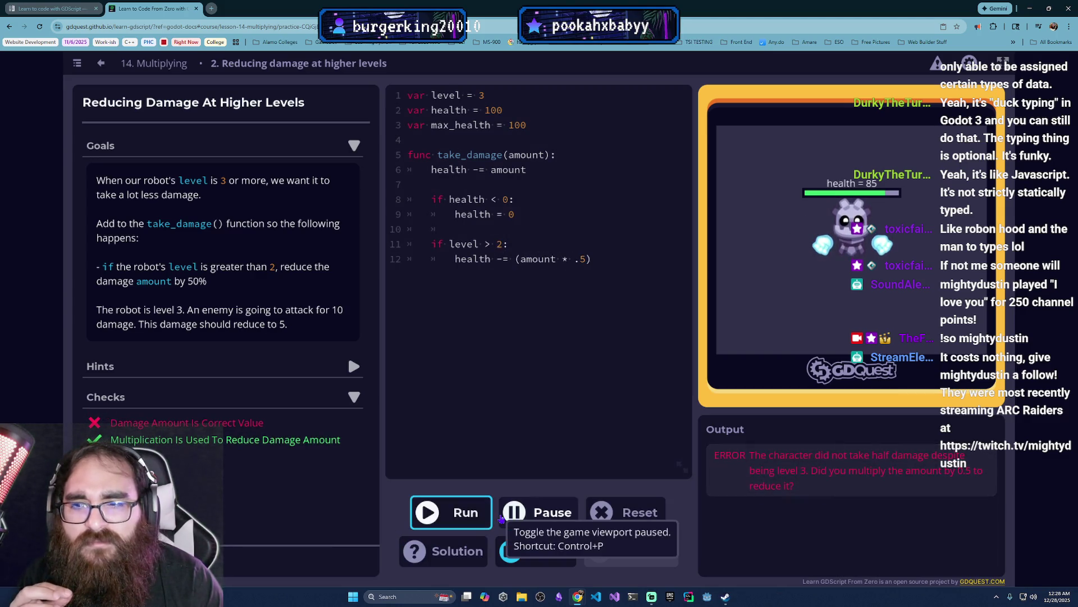
{"action": "key", "text": "Tab"}
{"action": "key", "text": "Tab"}
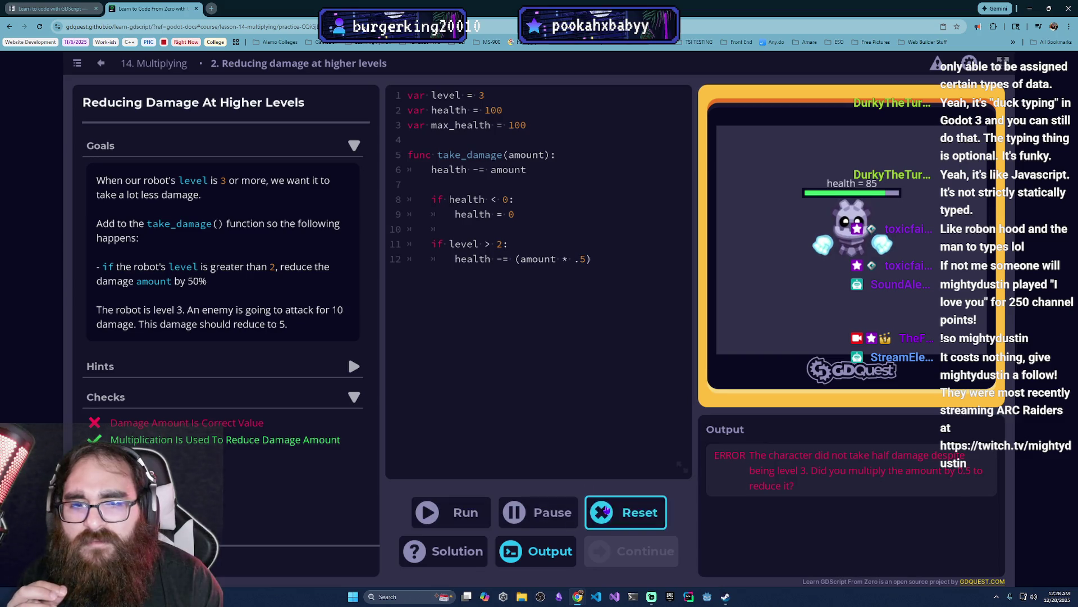
- Reset the code, then draft and delete an if level > 2 block after line 9
{"action": "key", "text": "Return"}
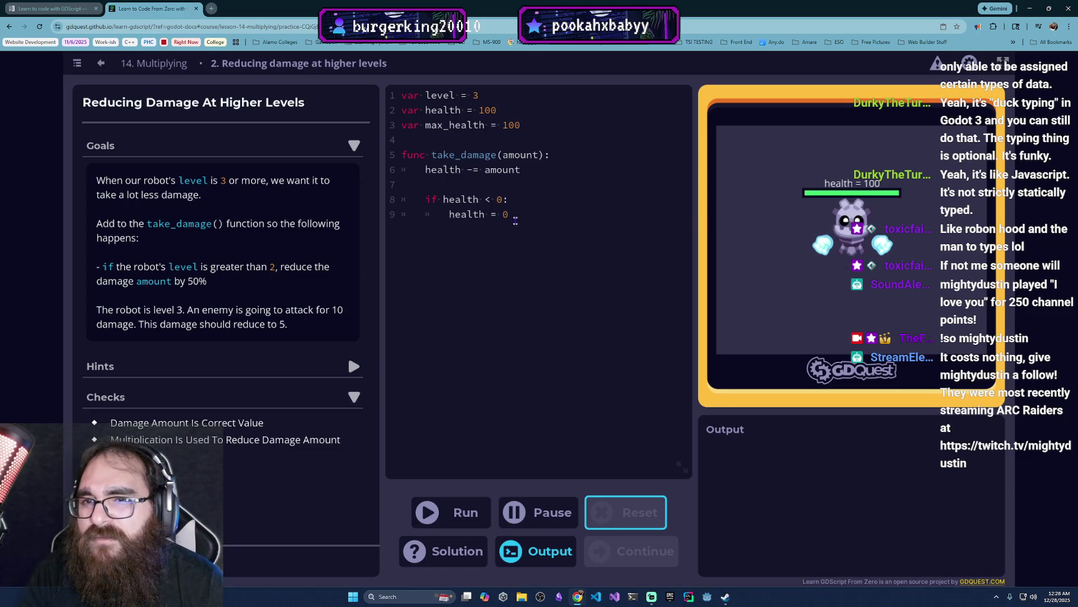
{"action": "left_click", "coordinate": [539, 260]}
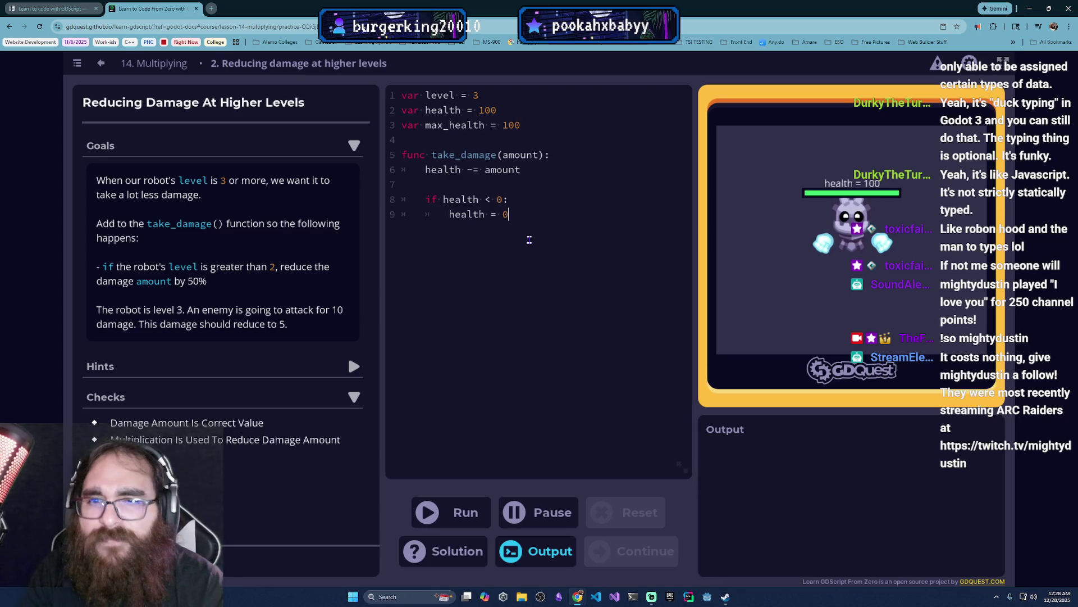
{"action": "key", "text": "Return"}
{"action": "key", "text": "Return"}
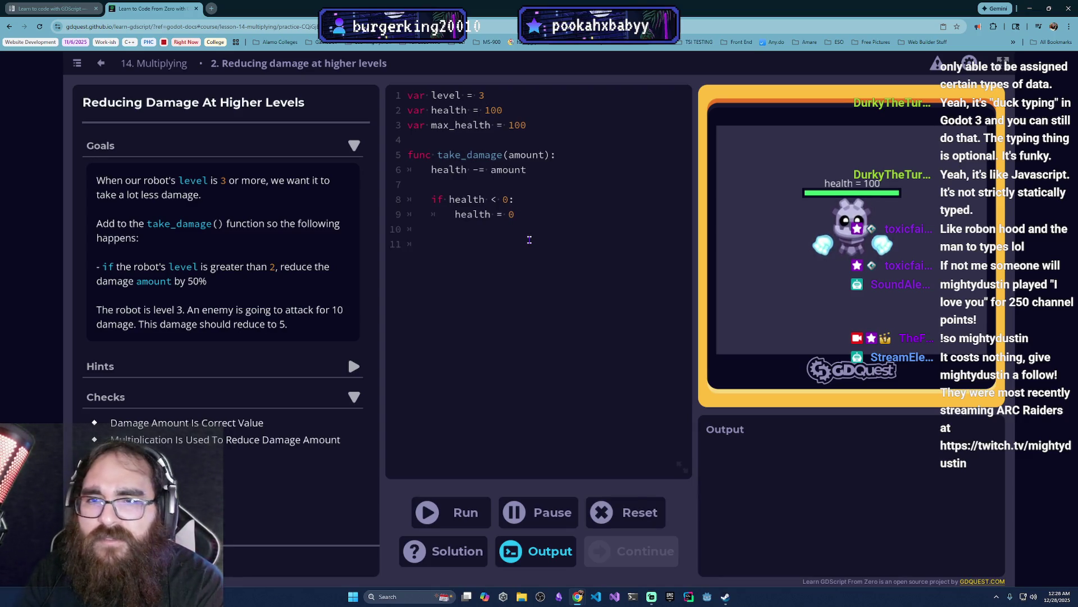
{"action": "type", "text": "if "}
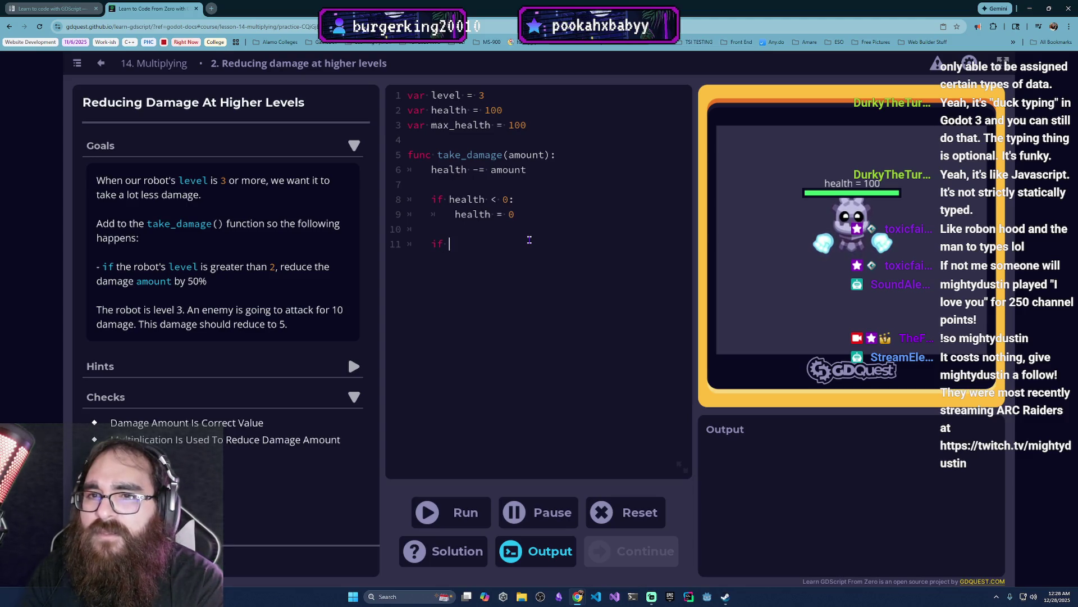
{"action": "type", "text": "level"}
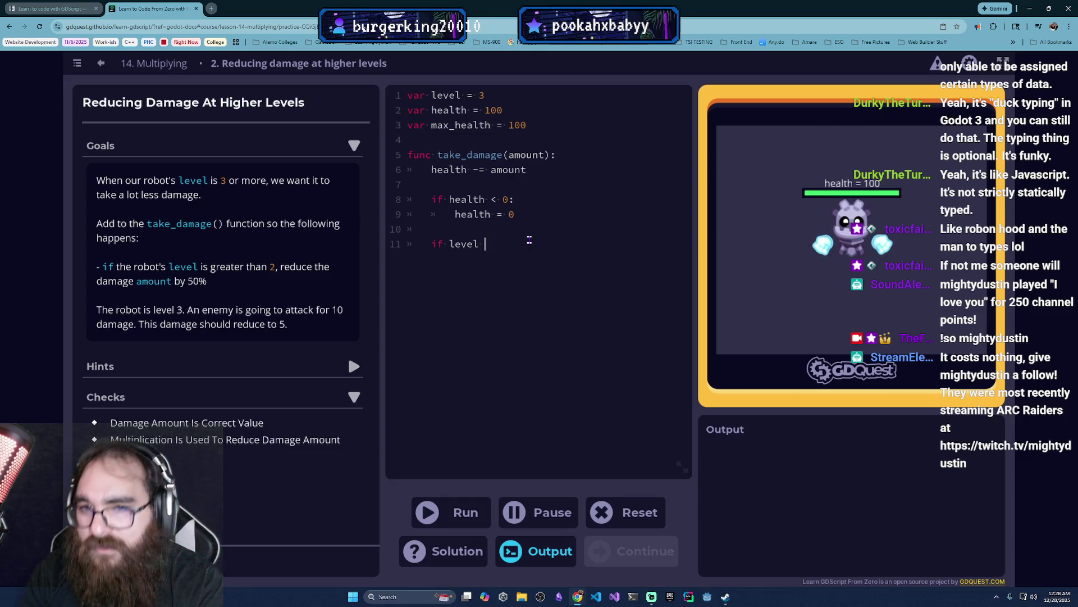
{"action": "type", "text": " > 2"}
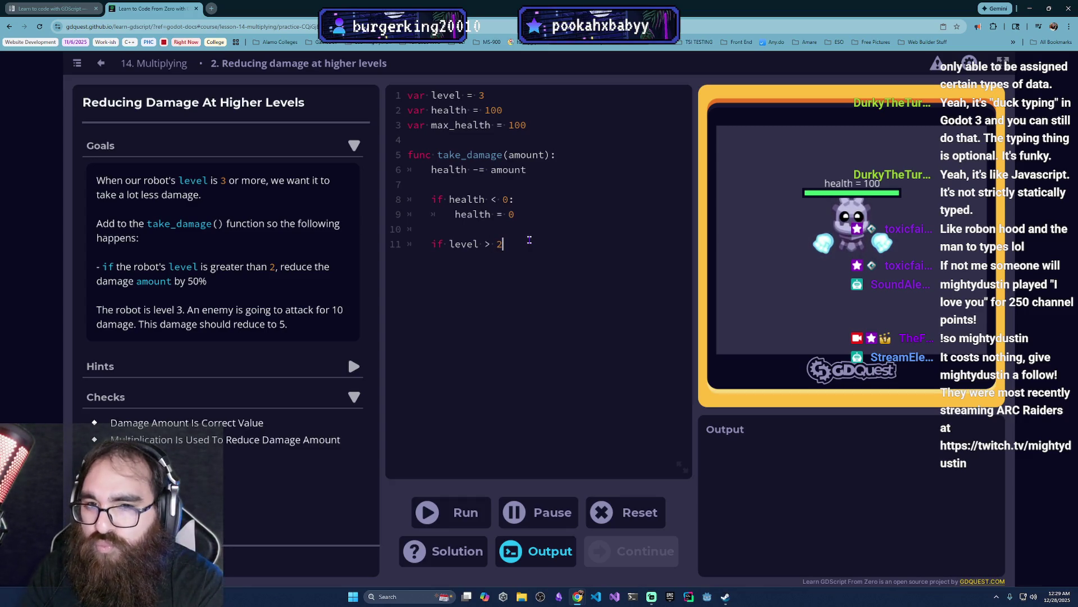
{"action": "type", "text": ":"}
{"action": "key", "text": "Return"}
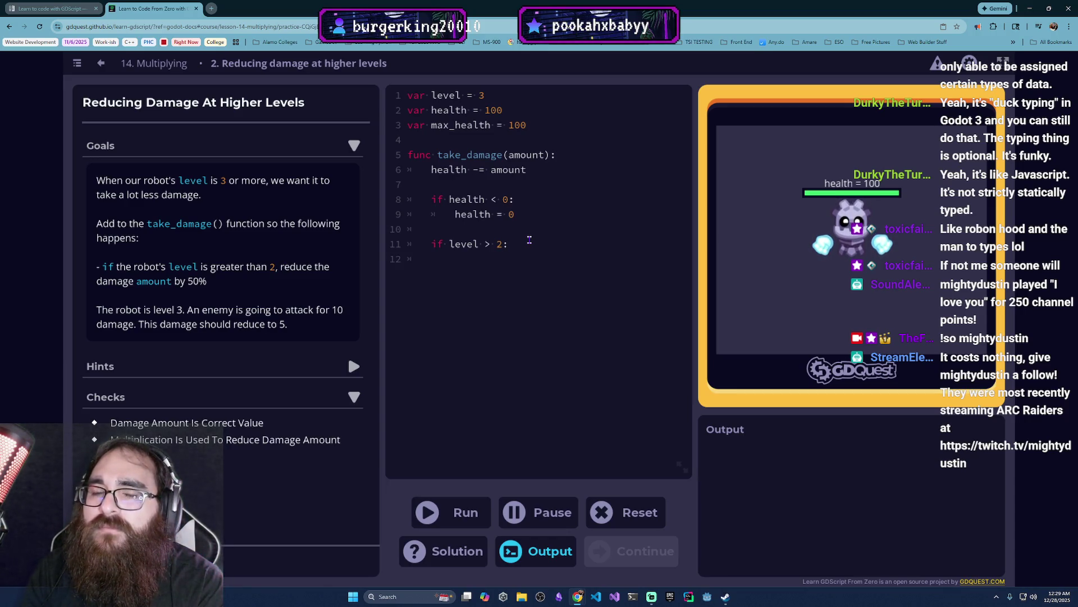
{"action": "type", "text": "health"}
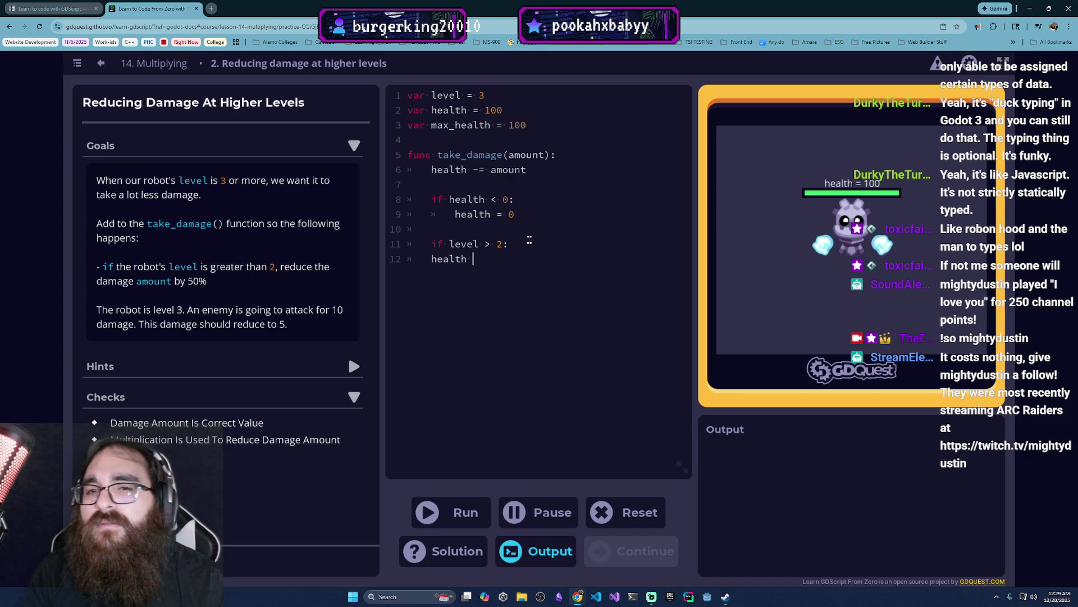
{"action": "left_click_drag", "start_coordinate": [504, 259], "coordinate": [432, 244]}
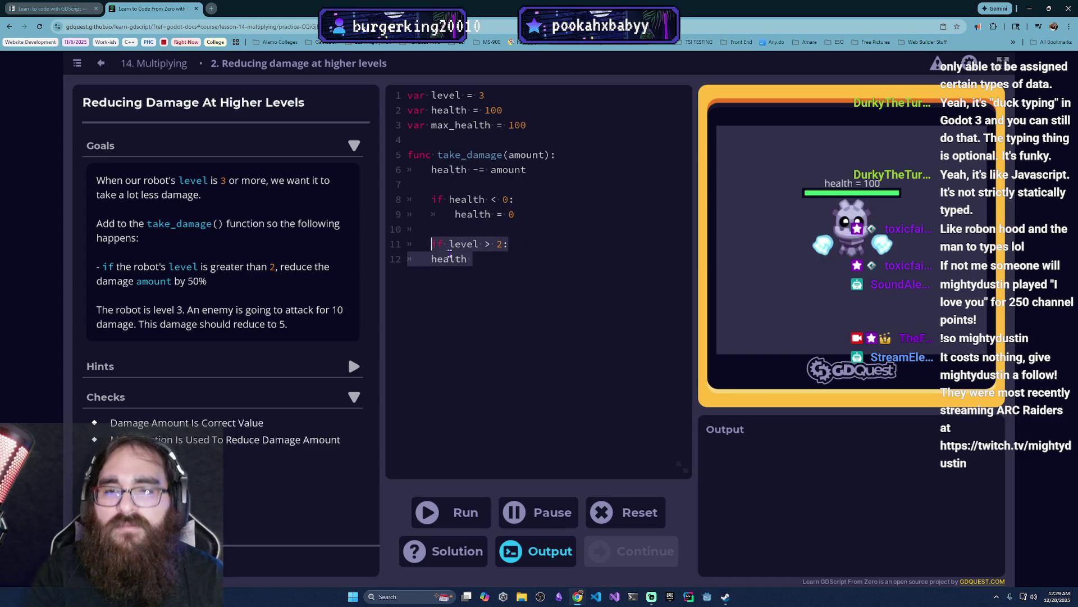
{"action": "key", "text": "BackSpace"}
{"action": "key", "text": "BackSpace"}
{"action": "key", "text": "BackSpace"}
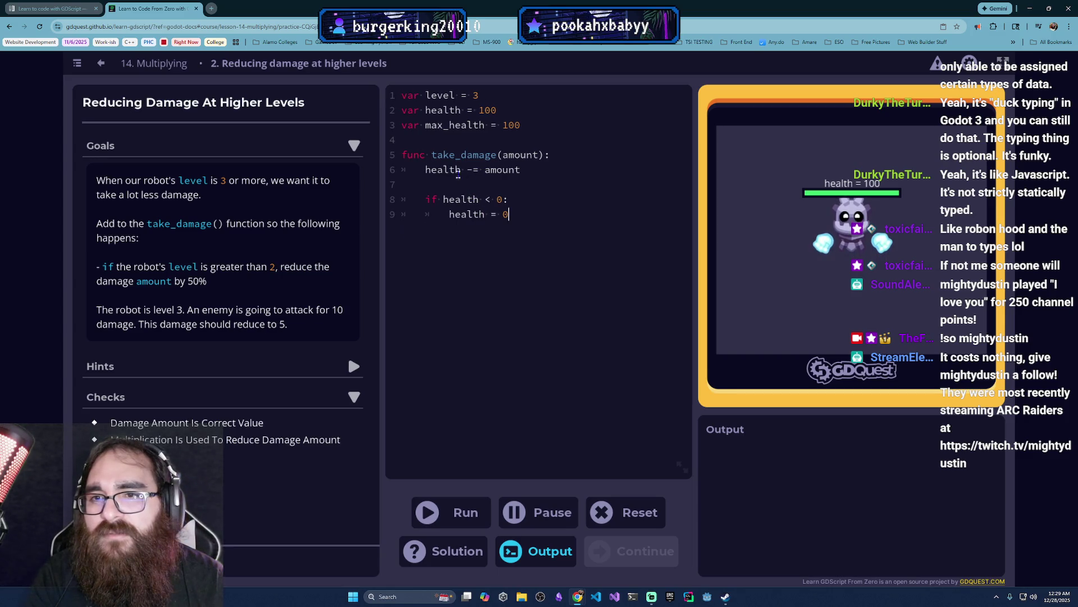
- Insert an indented 'if' on new line 6 under the take_damage header, keeping health -= amount on line 7
{"action": "left_click", "coordinate": [556, 154]}
{"action": "key", "text": "Return"}
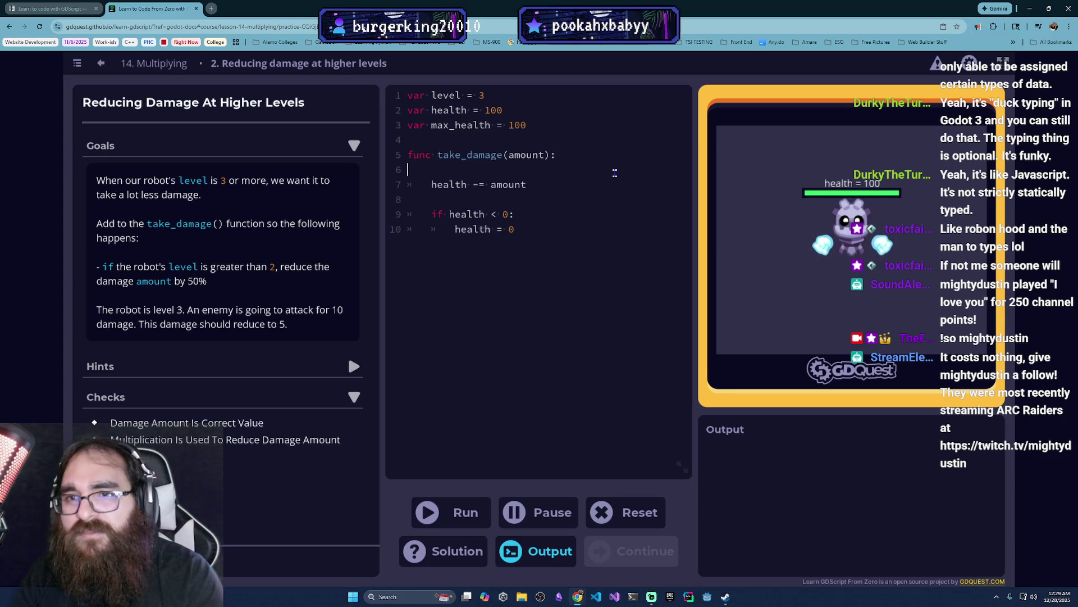
{"action": "key", "text": "Tab"}
{"action": "type", "text": "if"}
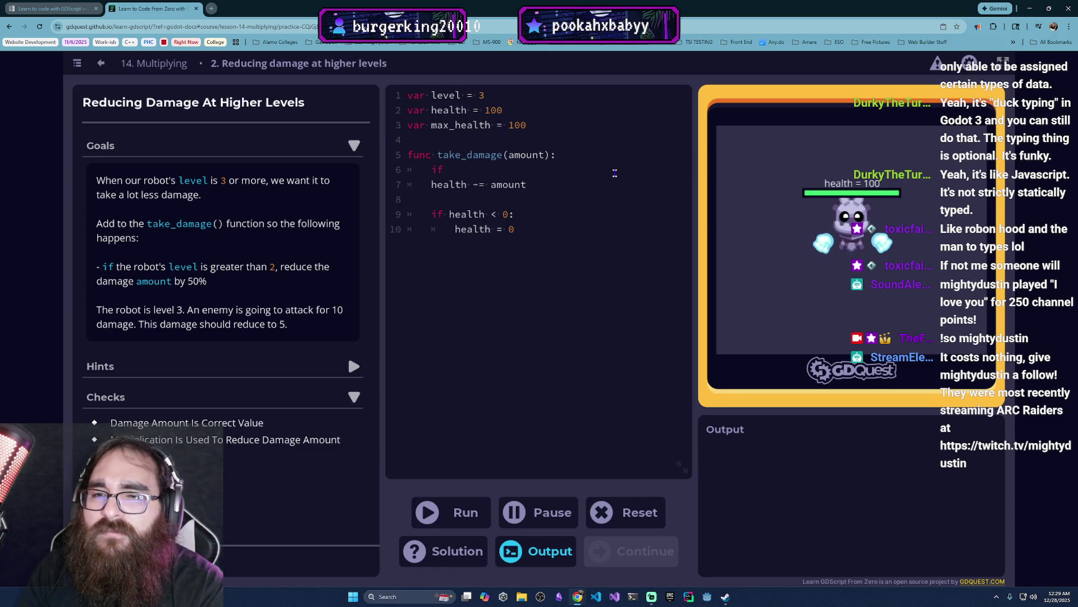
{"action": "left_click_drag", "start_coordinate": [531, 185], "coordinate": [431, 186]}
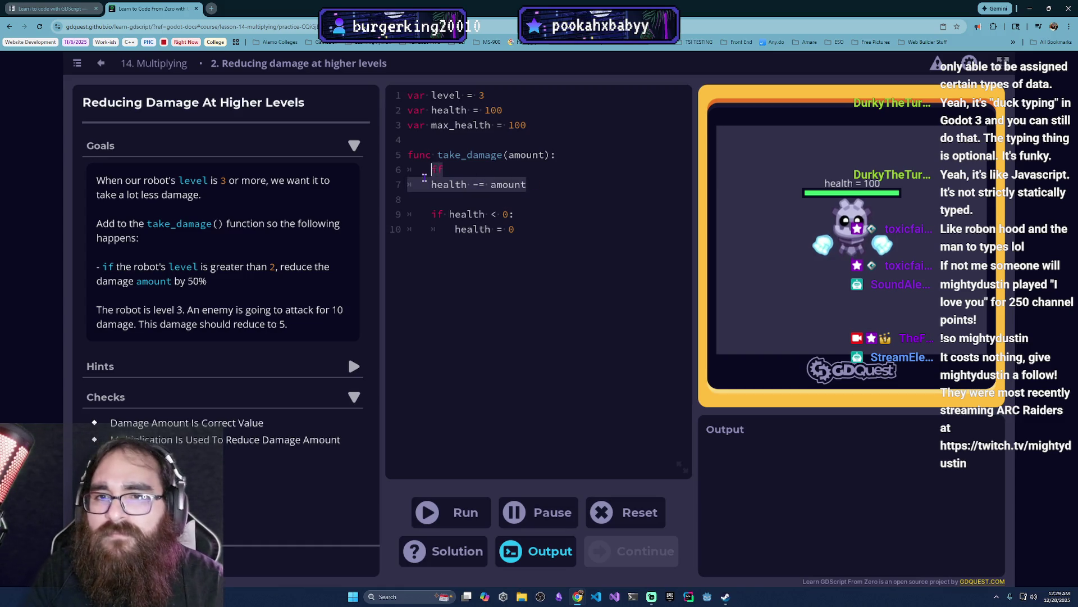
{"action": "key", "text": "ctrl+x"}
{"action": "left_click", "coordinate": [490, 177]}
{"action": "key", "text": "ctrl+v"}
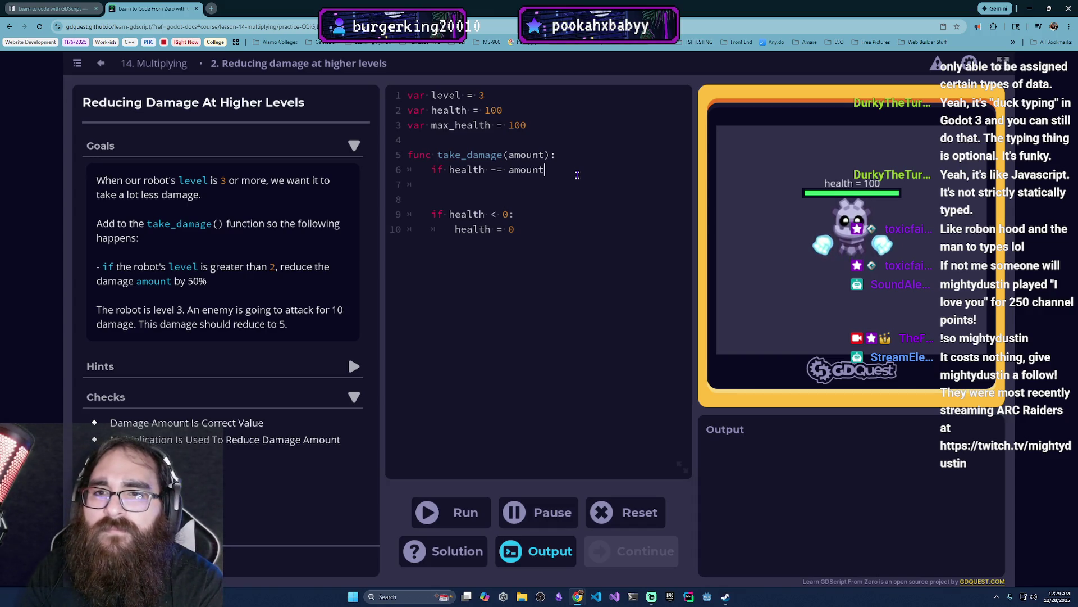
{"action": "key", "text": "ctrl+shift+Left"}
{"action": "key", "text": "ctrl+shift+Left"}
{"action": "key", "text": "ctrl+shift+Left"}
{"action": "key", "text": "ctrl+x"}
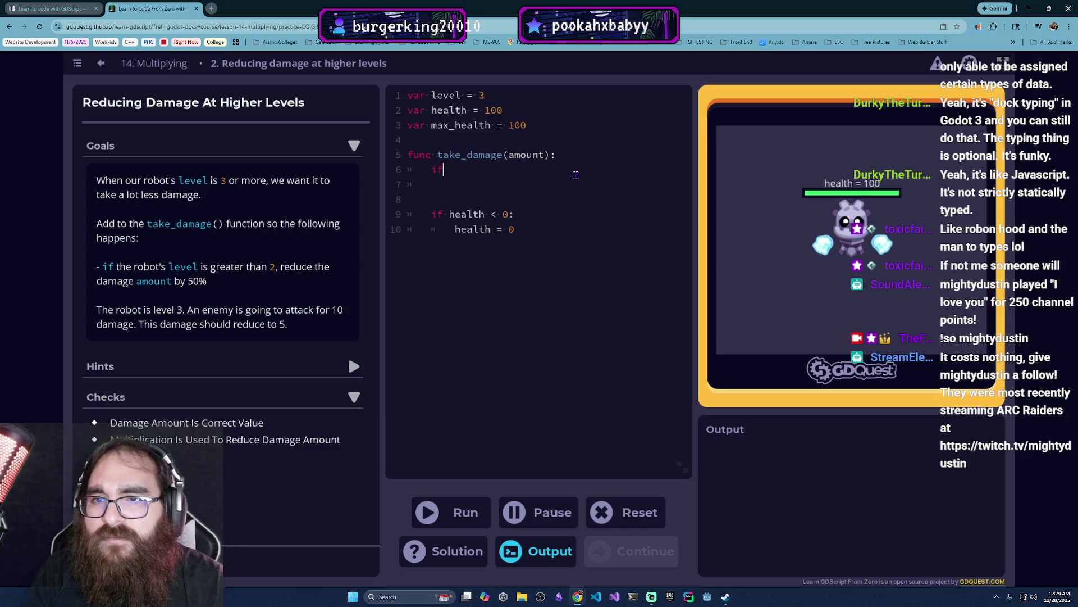
{"action": "key", "text": "Down"}
{"action": "key", "text": "ctrl+v"}
- Complete line 6 as 'if level > 2:' and paste health -= amount into its indented body
{"action": "left_click", "coordinate": [498, 159]}
{"action": "key", "text": "Down"}
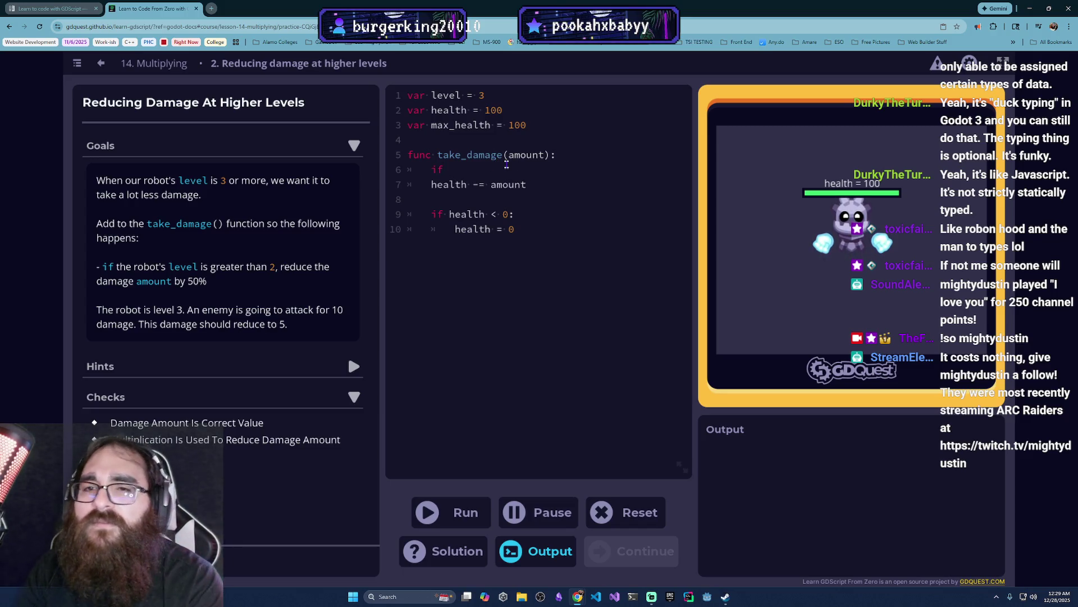
{"action": "type", "text": "he"}
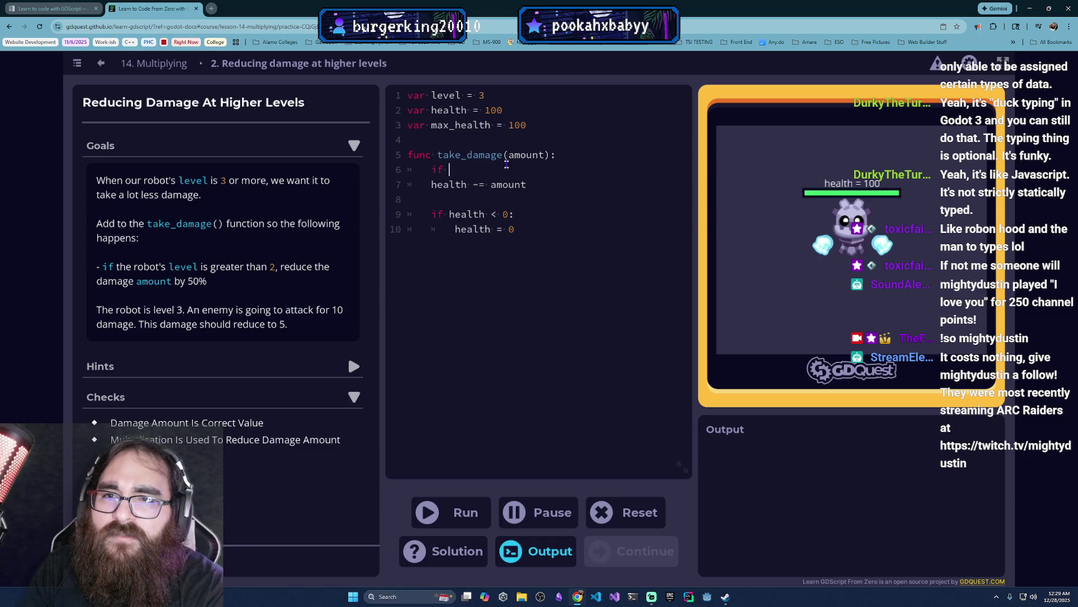
{"action": "type", "text": "alth"}
{"action": "key", "text": "BackSpace"}
{"action": "key", "text": "BackSpace"}
{"action": "key", "text": "BackSpace"}
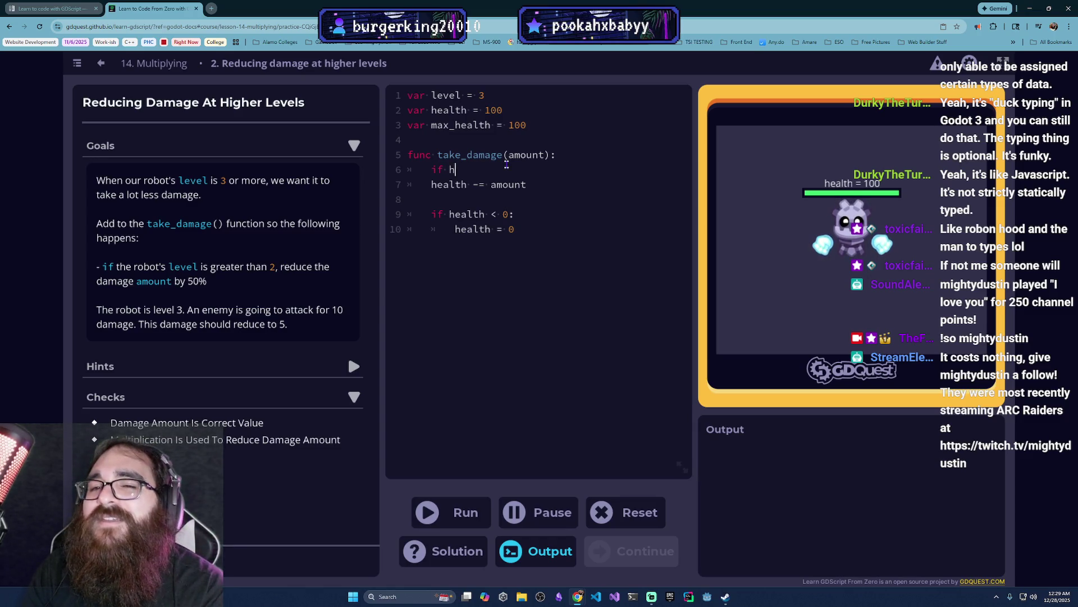
{"action": "type", "text": "level"}
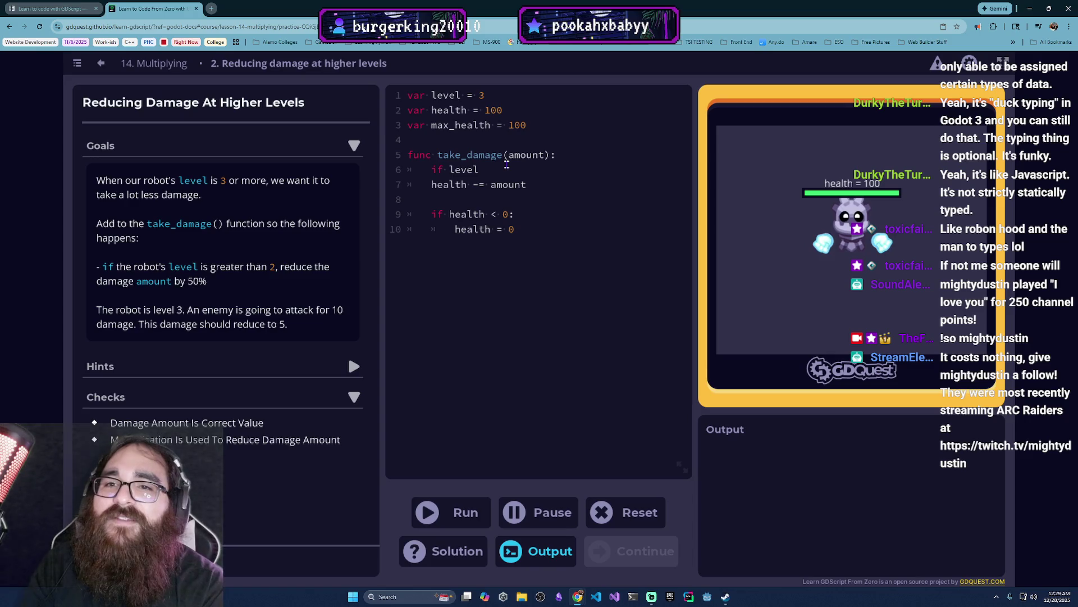
{"action": "type", "text": " > 2:"}
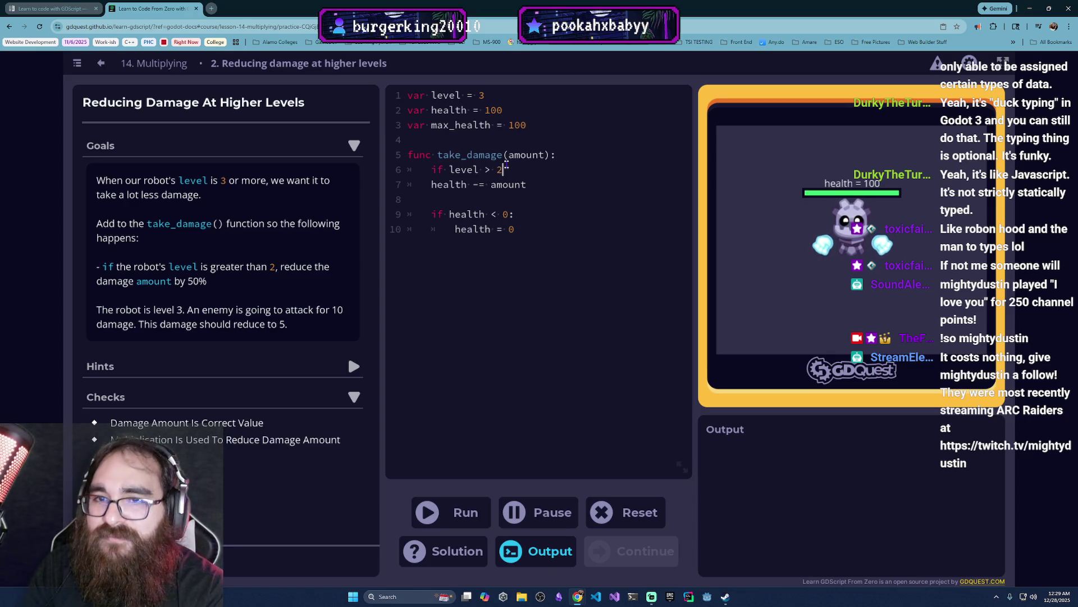
{"action": "key", "text": "Return"}
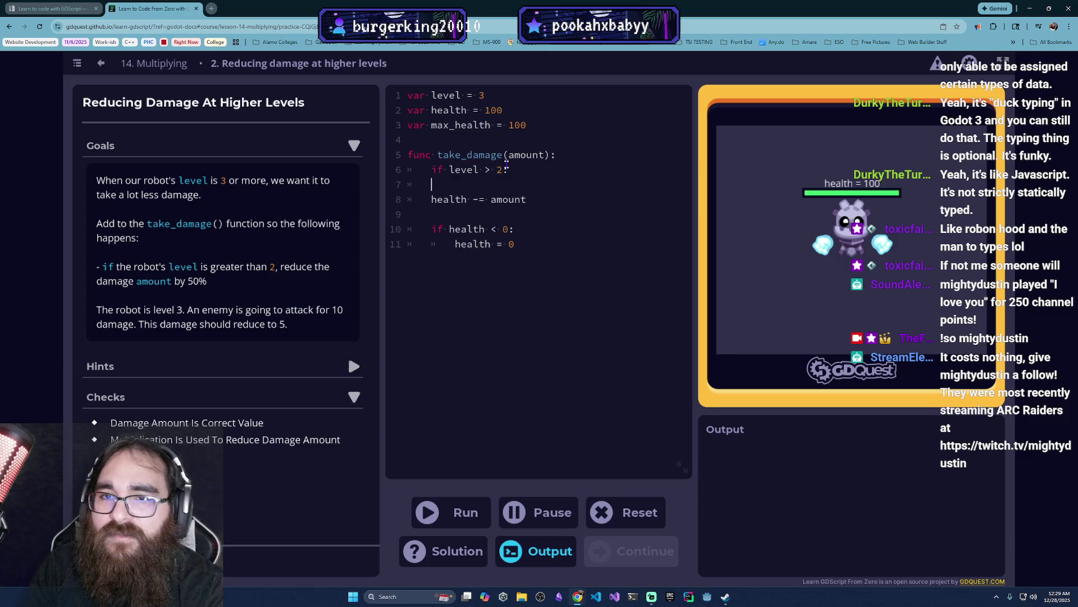
{"action": "key", "text": "Tab"}
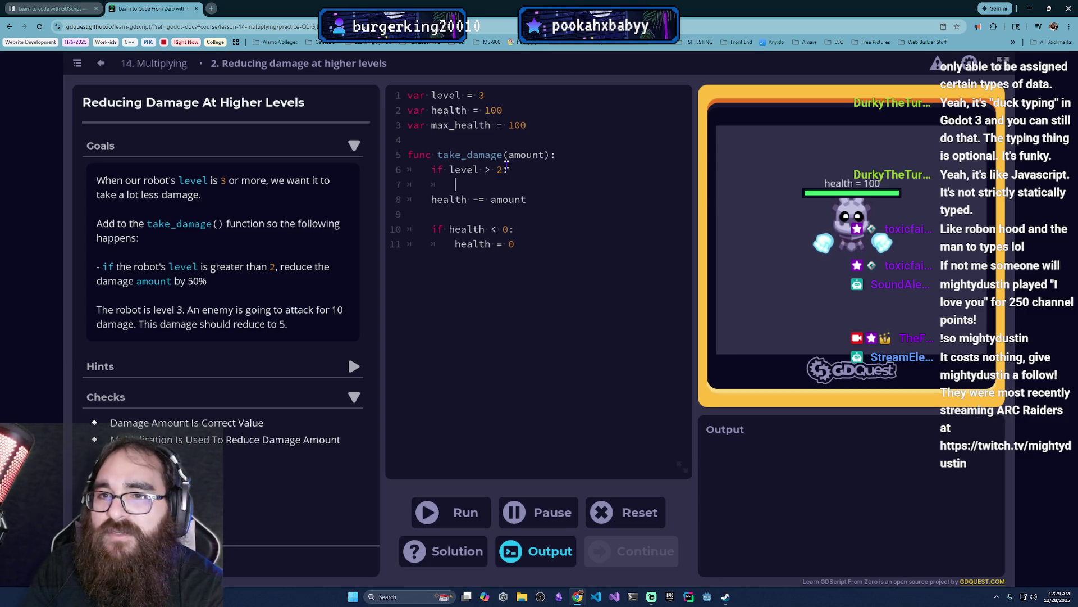
{"action": "type", "text": "healt -"}
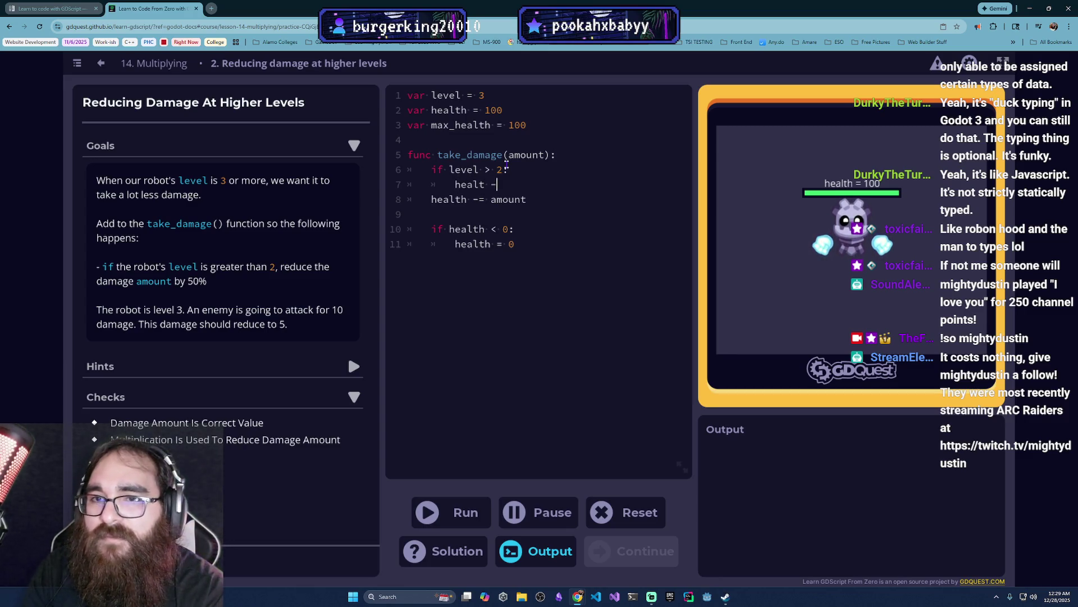
{"action": "type", "text": "+"}
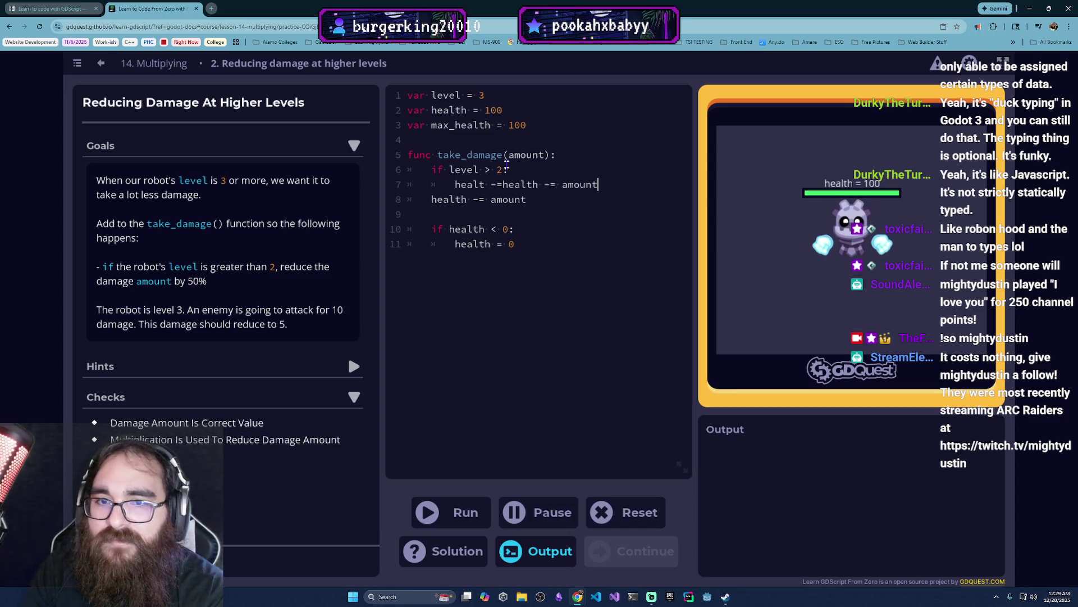
{"action": "key", "text": "BackSpace"}
{"action": "key", "text": "BackSpace"}
{"action": "key", "text": "BackSpace"}
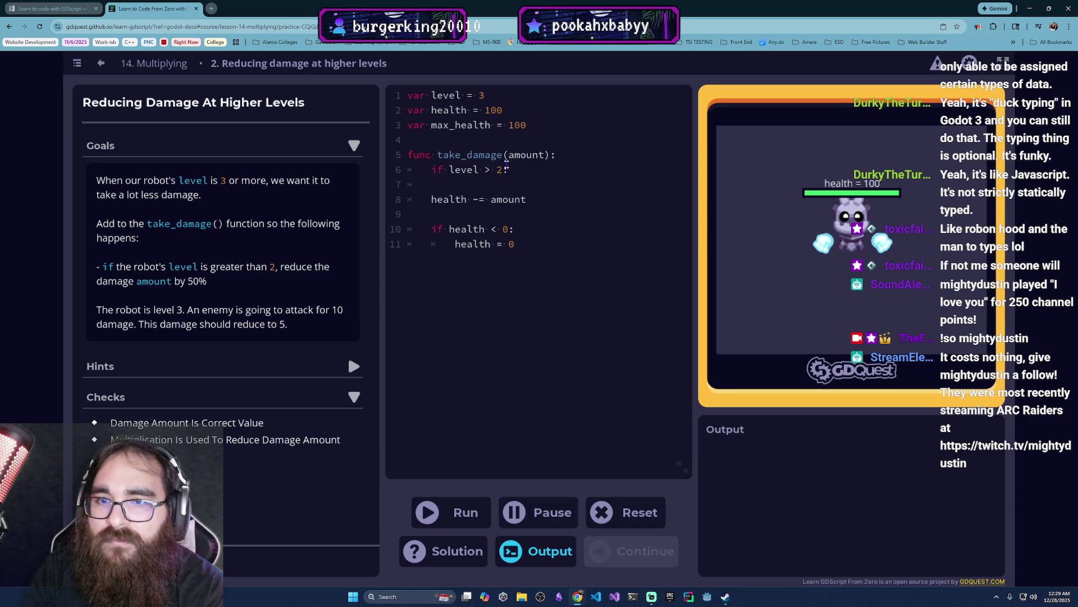
{"action": "key", "text": "ctrl+v"}
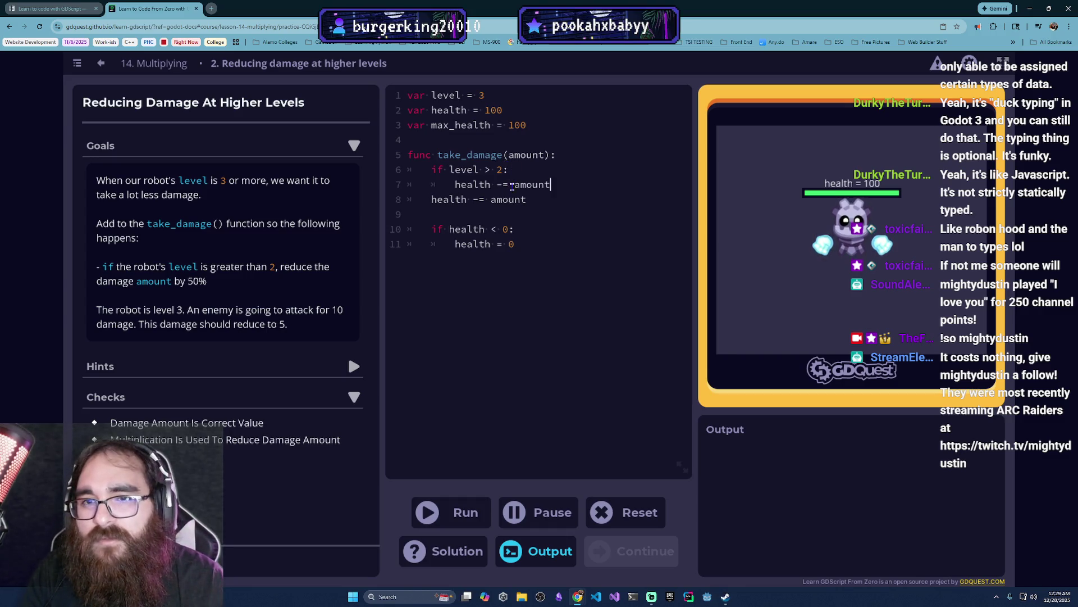
- Change the body line to 'health -= (amount * 0.5)'
{"action": "left_click", "coordinate": [514, 184]}
{"action": "type", "text": "("}
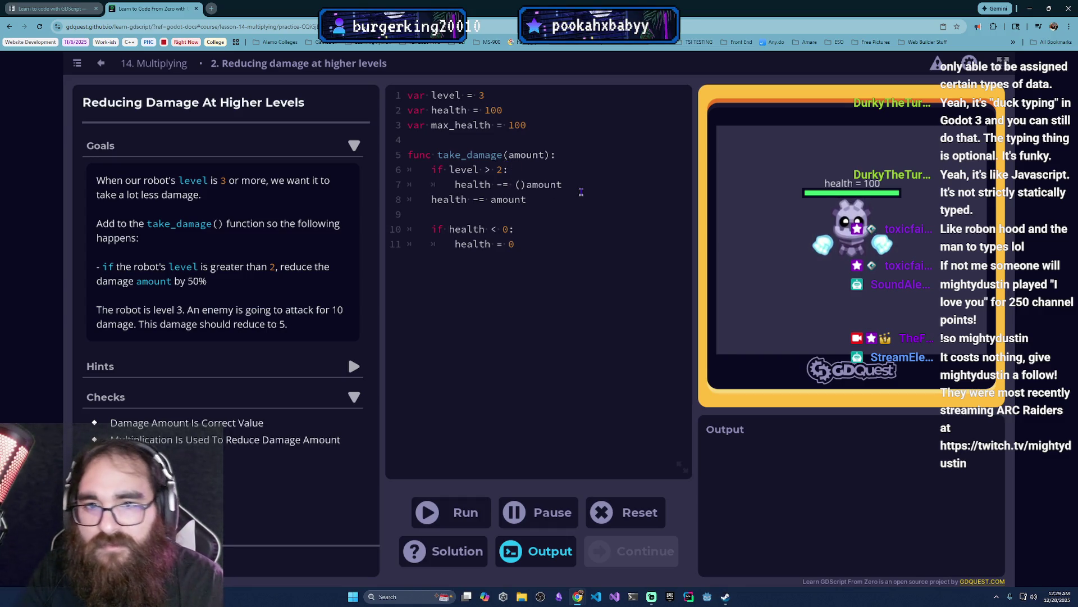
{"action": "left_click_drag", "start_coordinate": [563, 186], "coordinate": [527, 186]}
{"action": "key", "text": "ctrl+x"}
{"action": "left_click", "coordinate": [520, 185]}
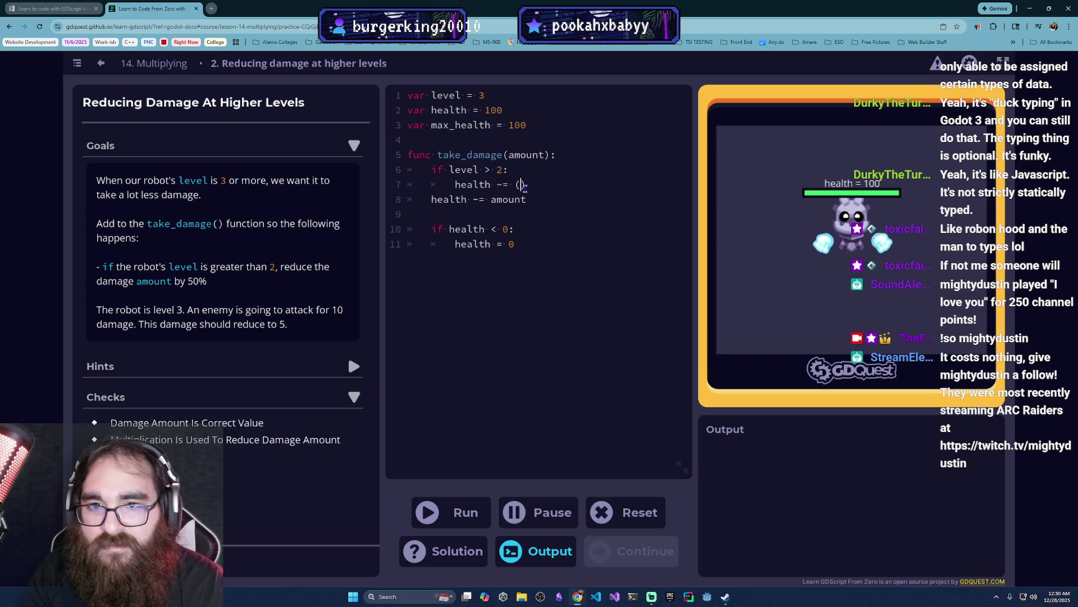
{"action": "key", "text": "ctrl+v"}
{"action": "type", "text": "* .5"}
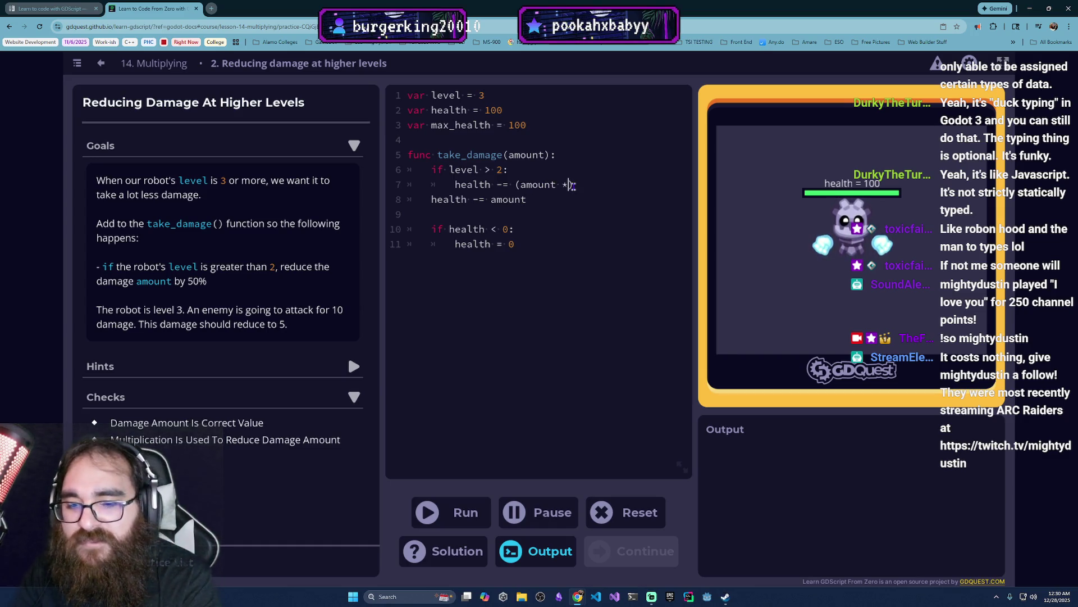
{"action": "left_click", "coordinate": [572, 186]}
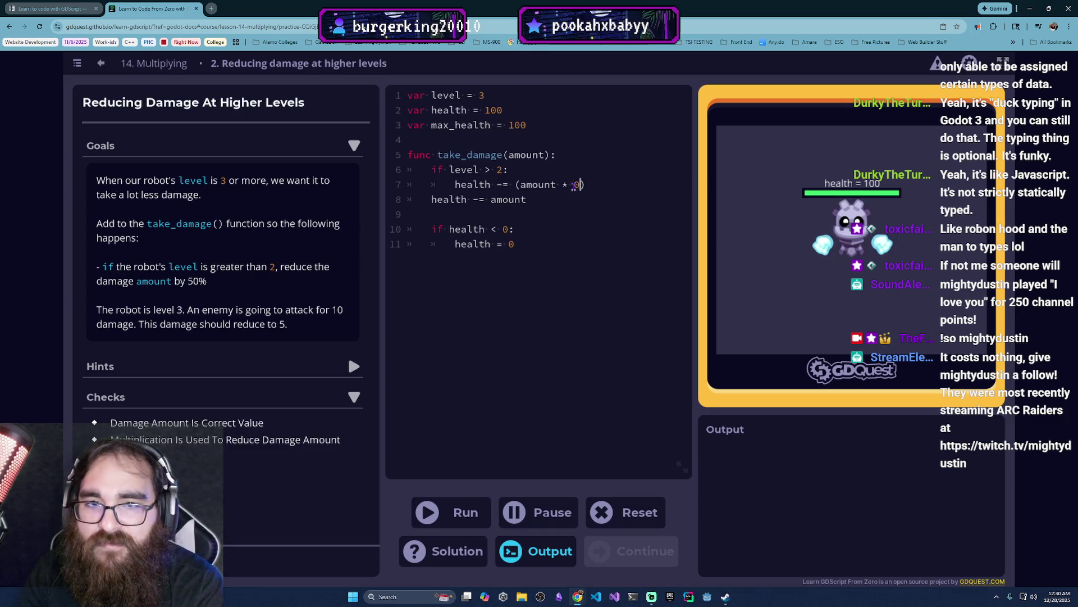
{"action": "type", "text": "0.5)"}
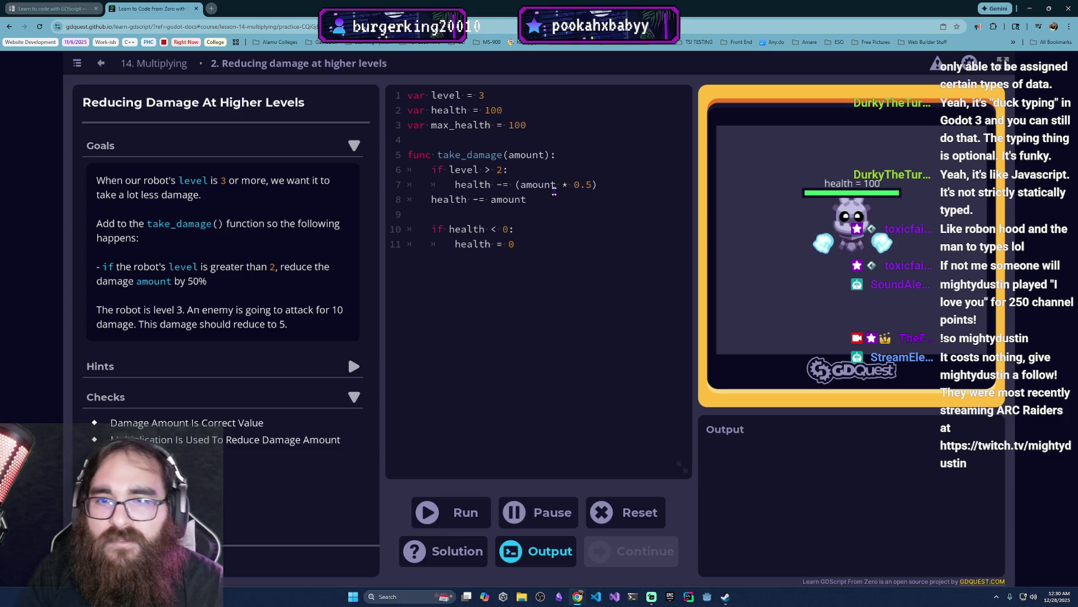
- Add an else branch after line 7 and indent 'health -= amount' under it
{"action": "left_click", "coordinate": [598, 187]}
{"action": "key", "text": "Return"}
{"action": "key", "text": "BackSpace"}
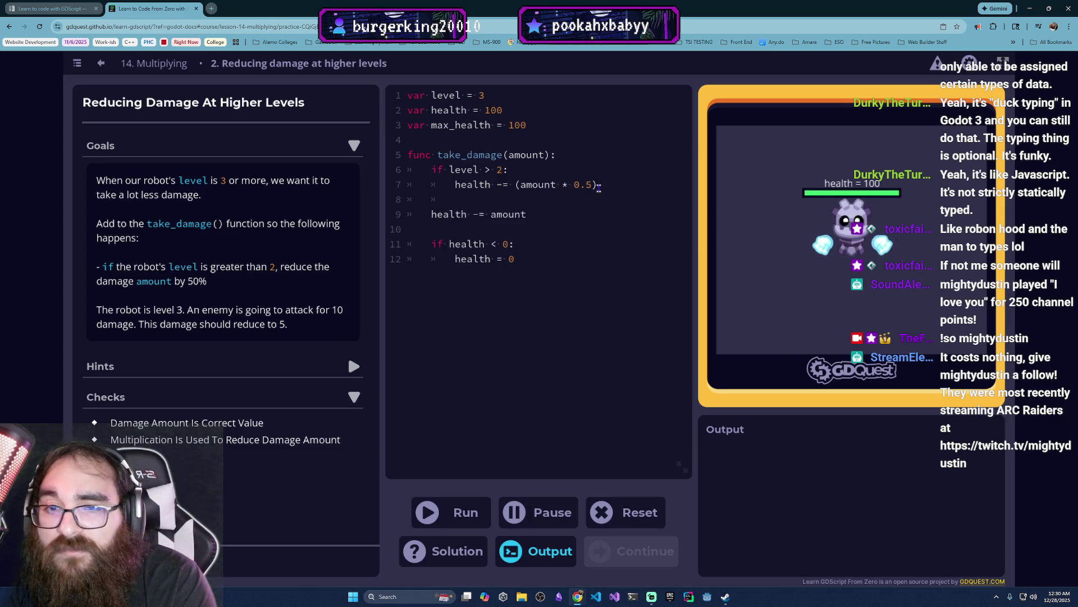
{"action": "type", "text": "else"}
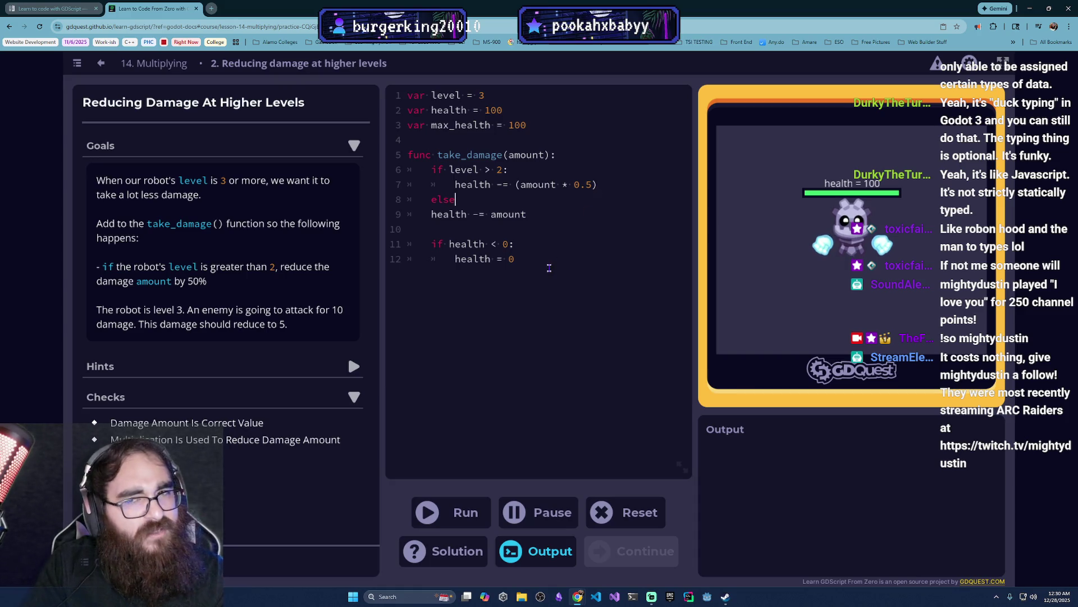
{"action": "left_click", "coordinate": [431, 214]}
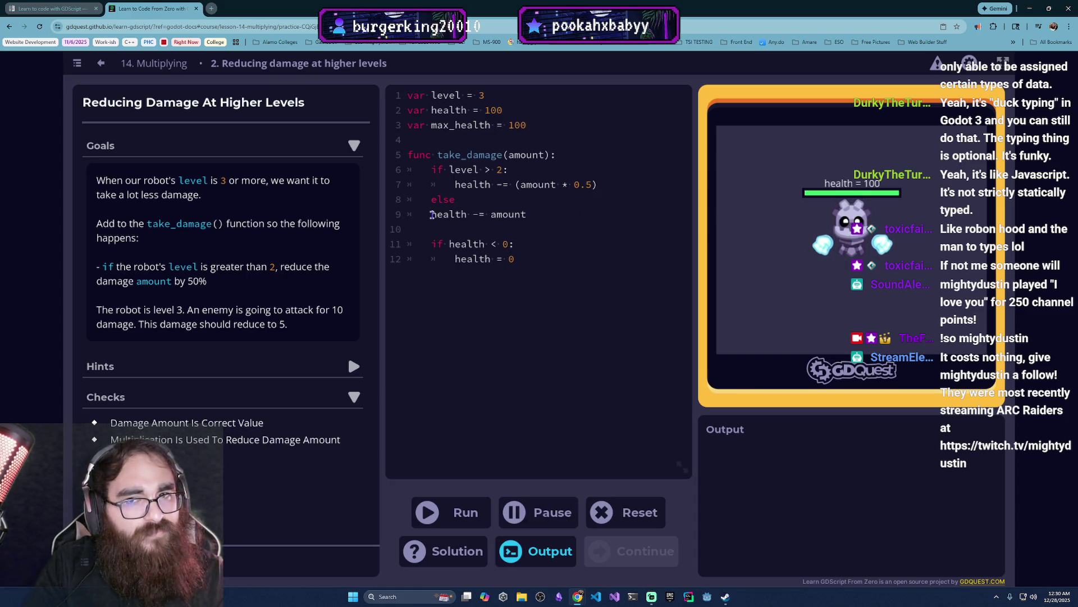
{"action": "key", "text": "Tab"}
{"action": "left_click", "coordinate": [493, 199]}
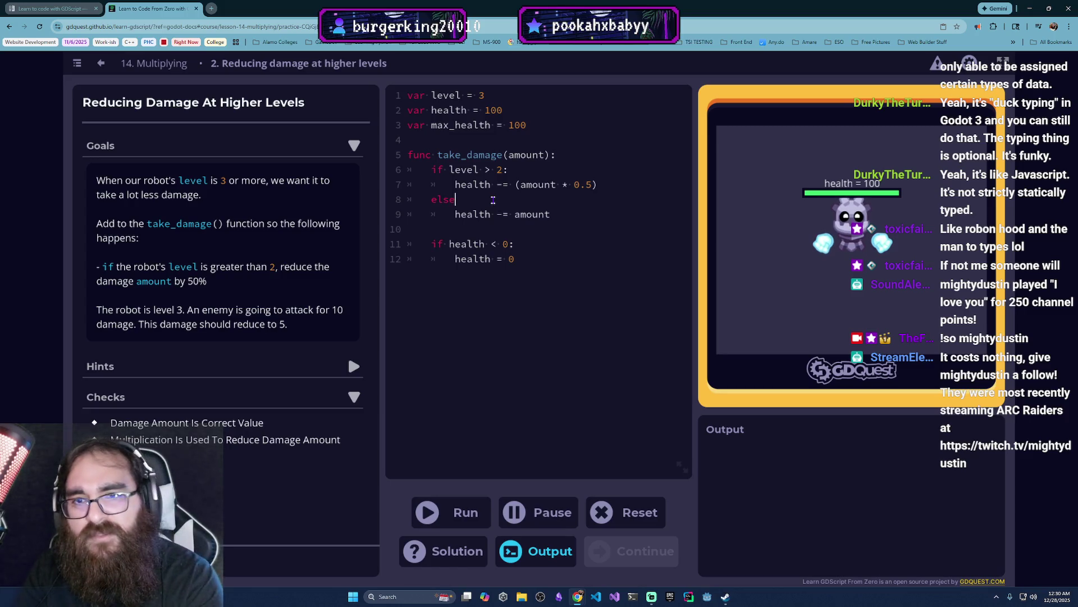
- Add the missing colon after else and rerun so both checks pass with health at 95
{"action": "key", "text": "ctrl+Return"}
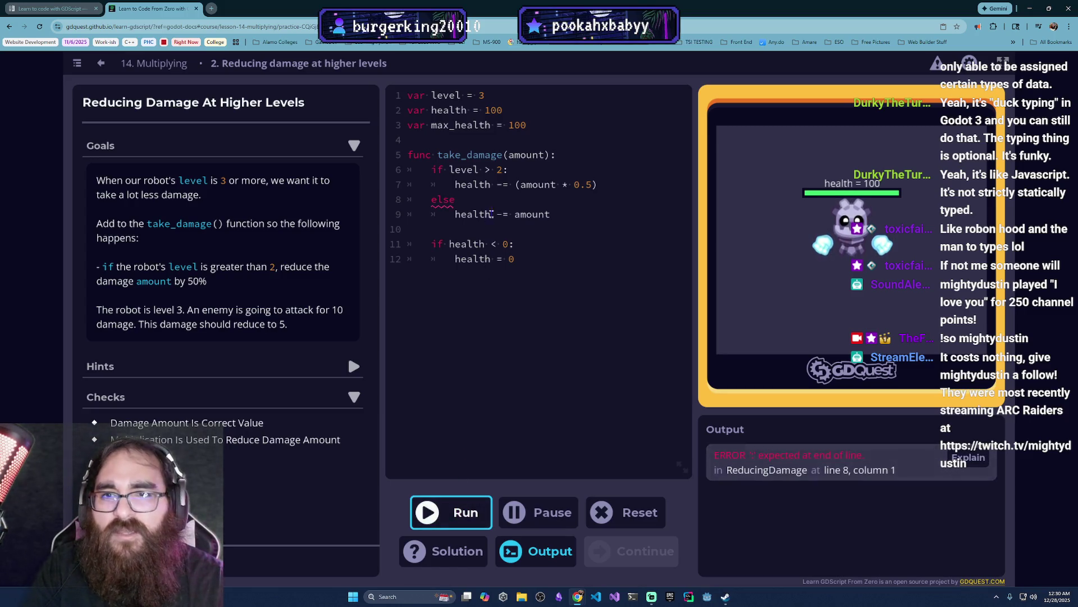
{"action": "left_click", "coordinate": [498, 203]}
{"action": "type", "text": ":"}
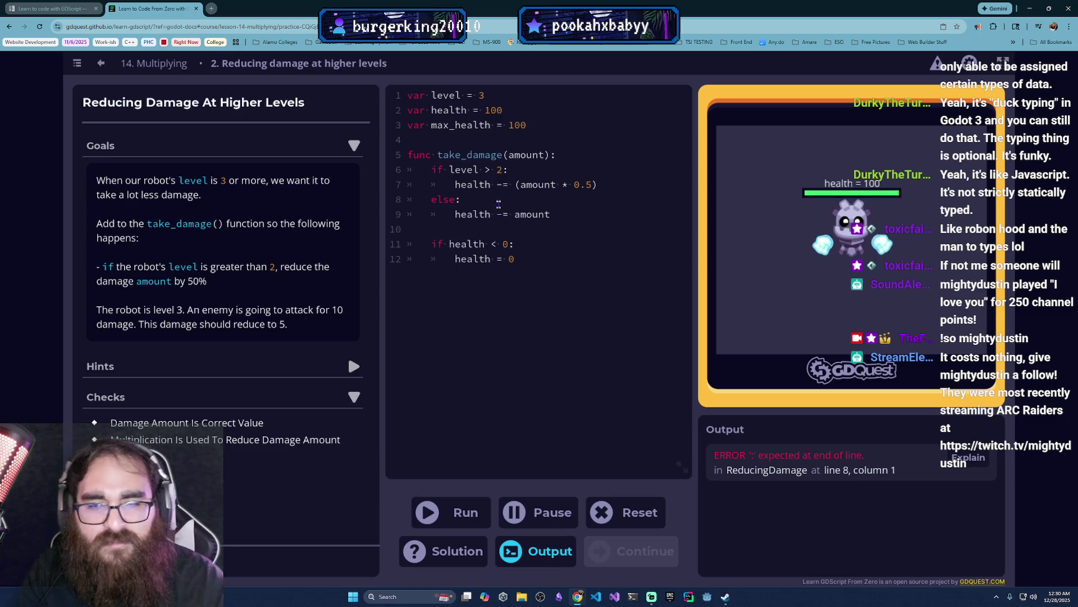
{"action": "left_click", "coordinate": [461, 518]}
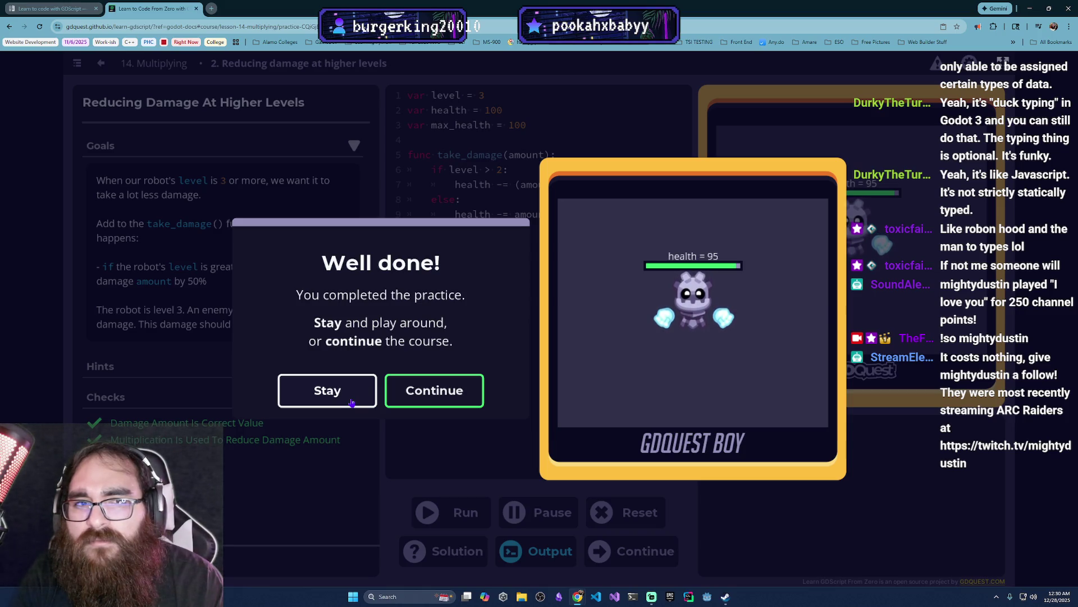
- Stay on the practice, rerun the finished code, then continue to lesson 15, 2D Vectors
{"action": "left_click", "coordinate": [351, 401]}
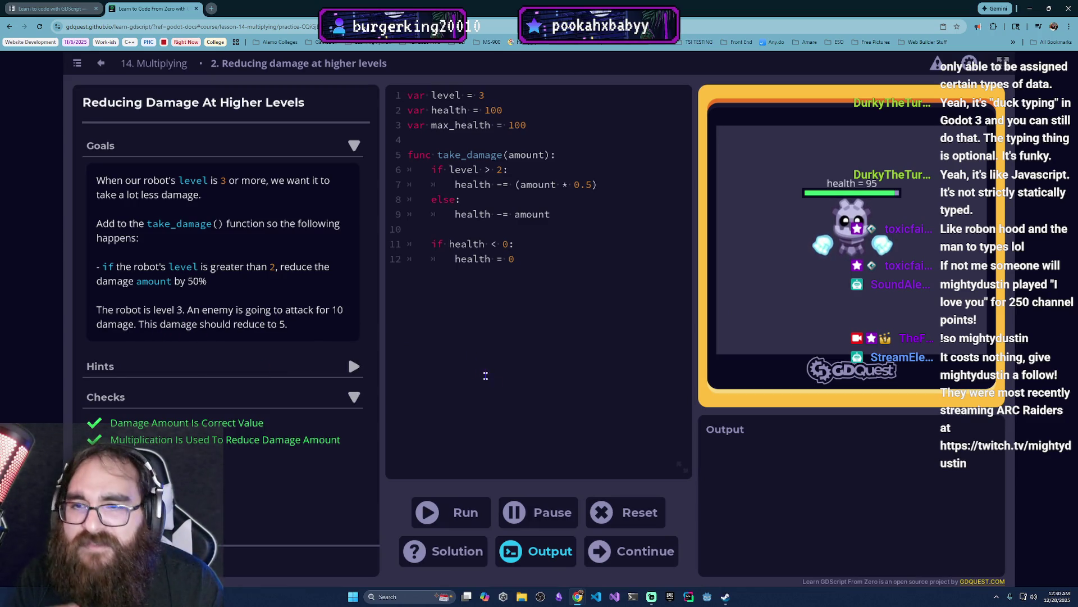
{"action": "left_click", "coordinate": [479, 513]}
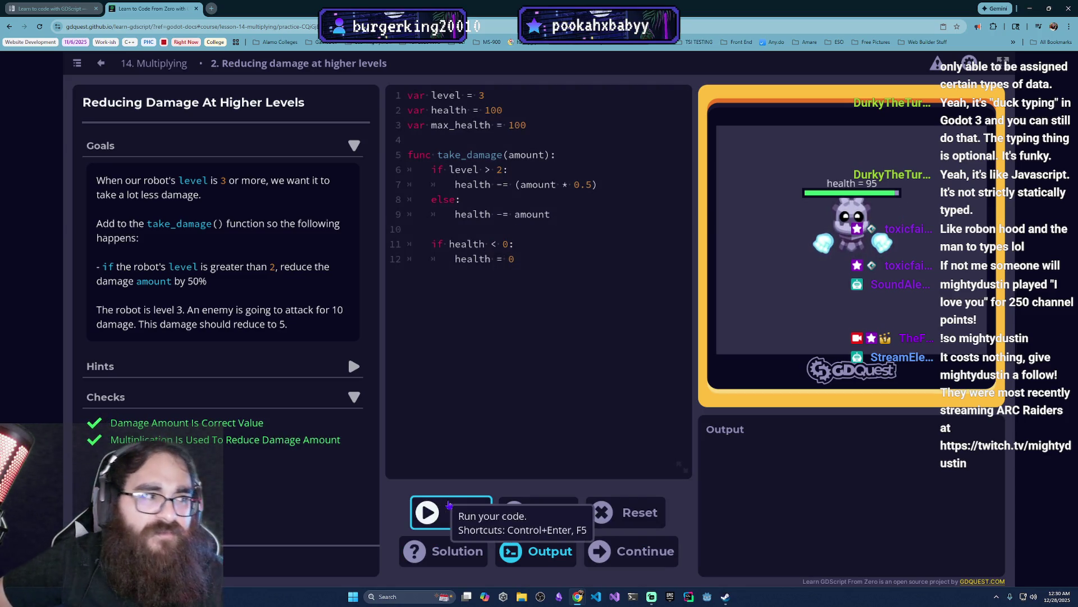
{"action": "left_click", "coordinate": [670, 548]}
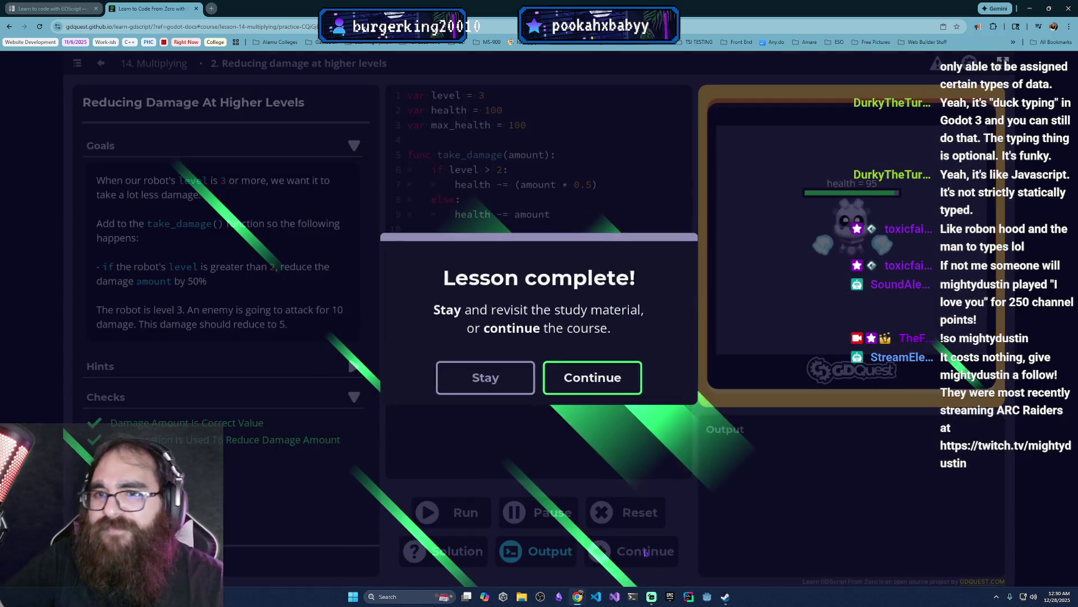
{"action": "left_click", "coordinate": [604, 382]}
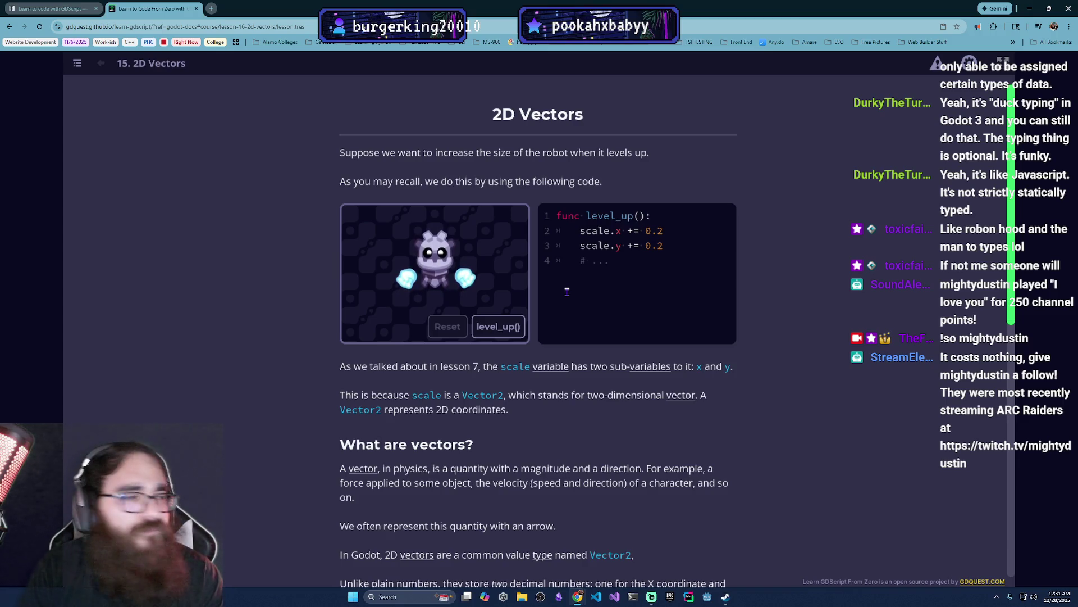
{"action": "left_click", "coordinate": [499, 330]}
{"action": "left_click", "coordinate": [499, 331]}
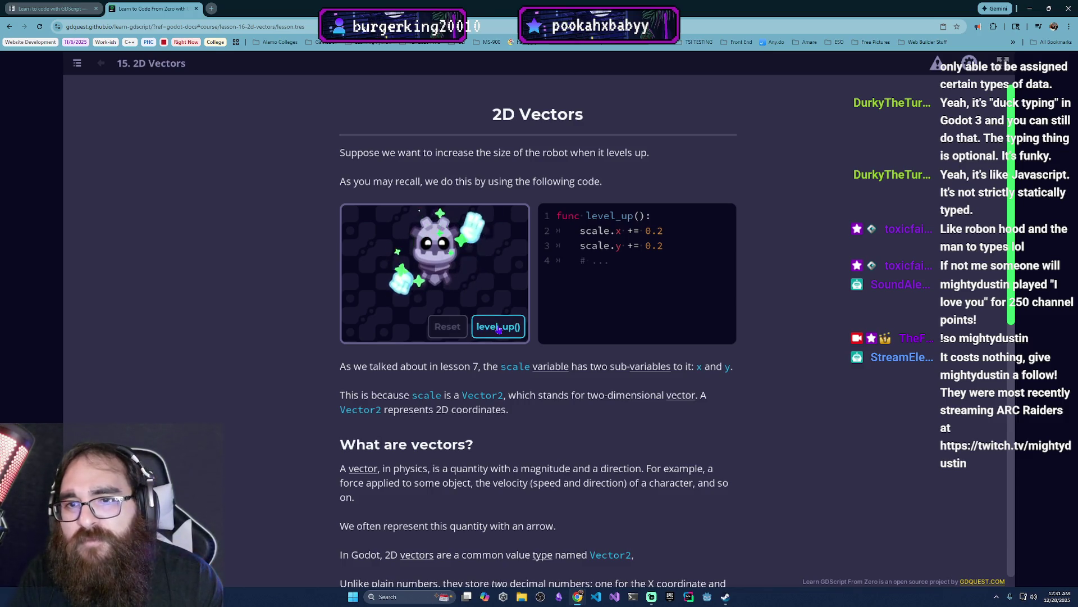
{"action": "left_click", "coordinate": [499, 331]}
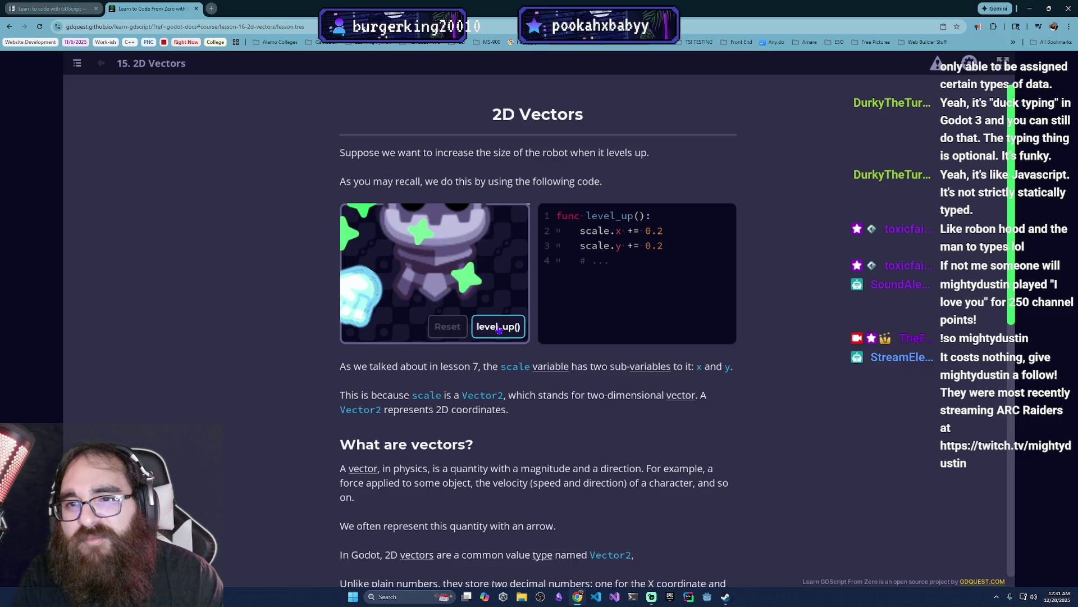
{"action": "left_click", "coordinate": [499, 330]}
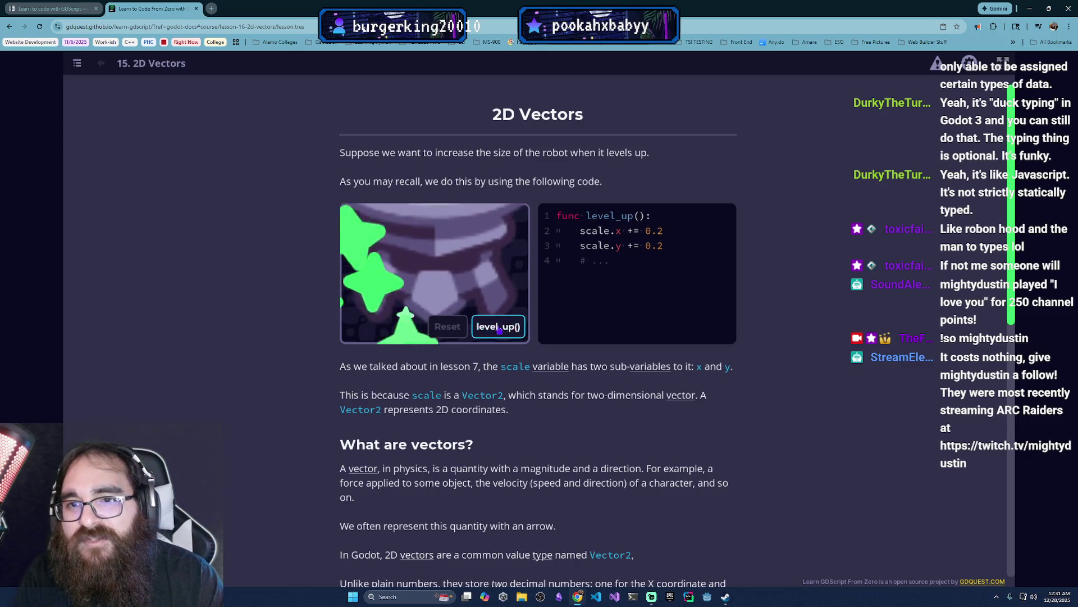
{"action": "left_click", "coordinate": [499, 331]}
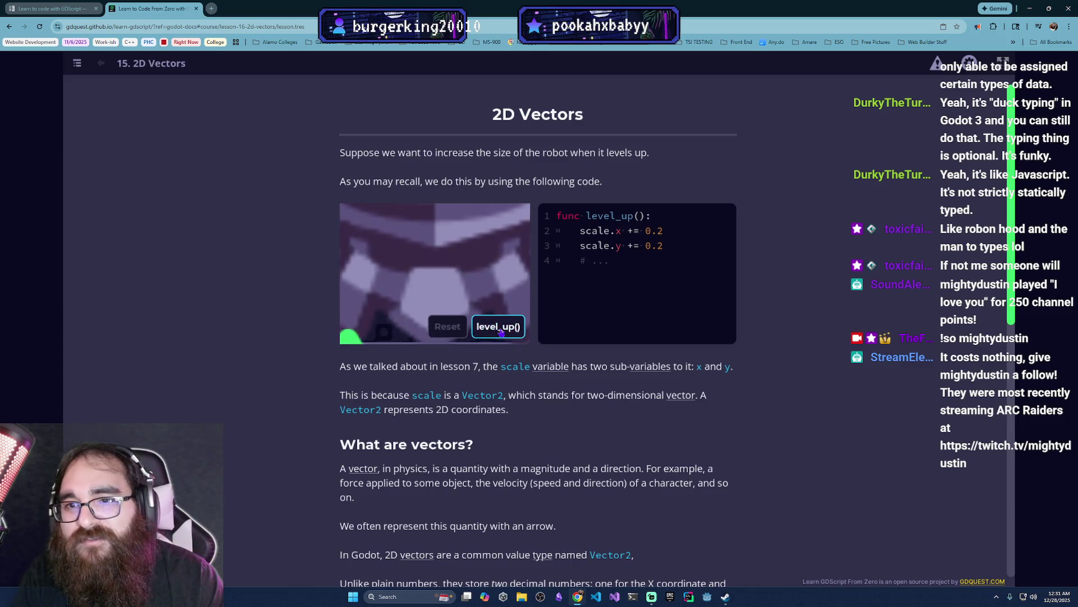
{"action": "left_click", "coordinate": [500, 331]}
{"action": "left_click", "coordinate": [449, 321]}
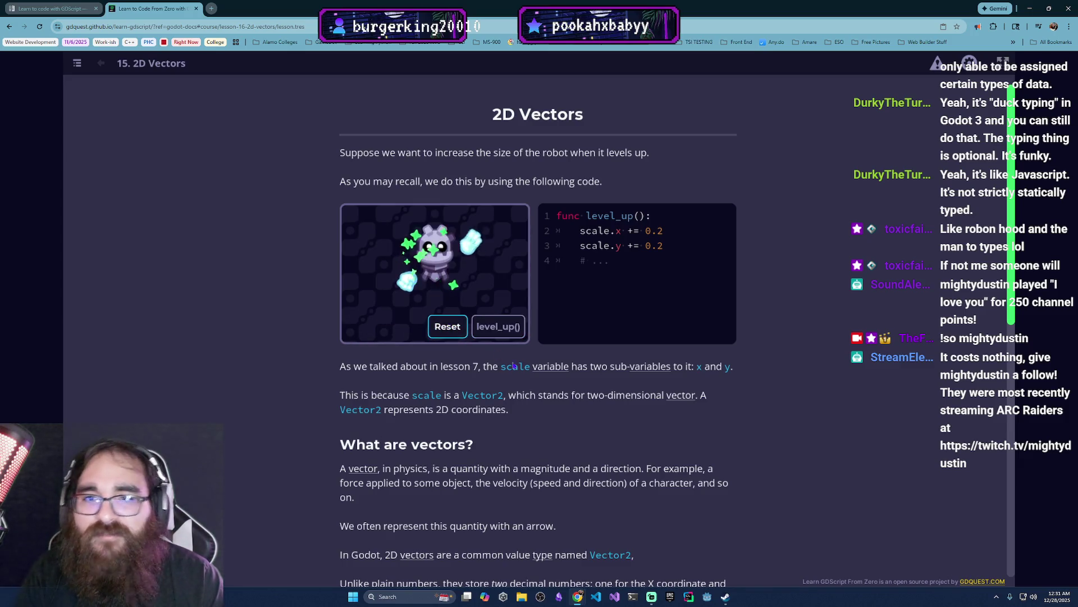
{"action": "scroll", "coordinate": [513, 384], "scroll_direction": "down", "scroll_amount": 3}
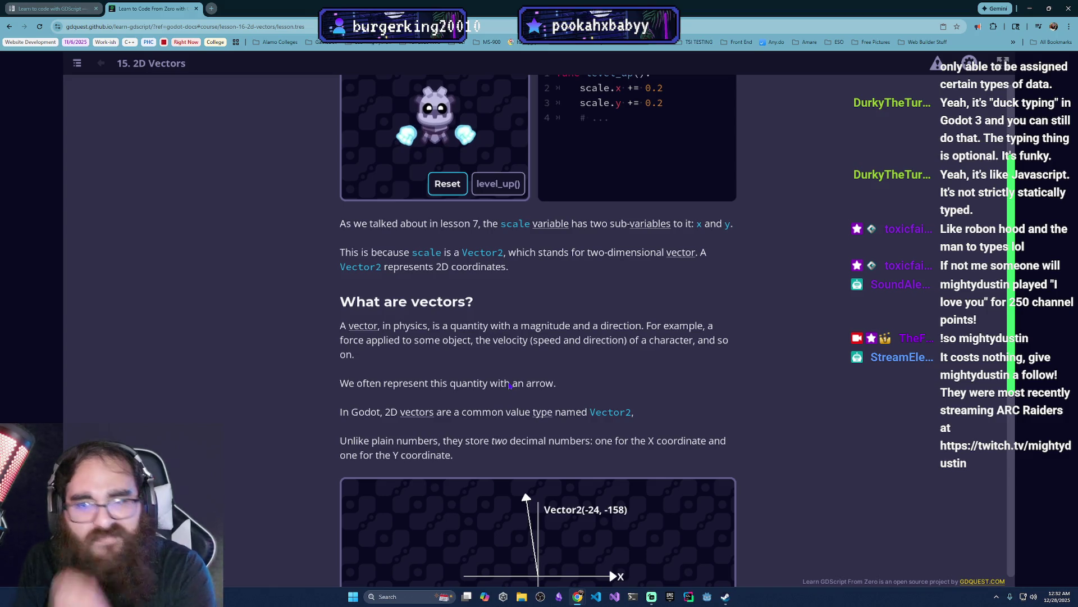
{"action": "scroll", "coordinate": [510, 385], "scroll_direction": "down", "scroll_amount": 1}
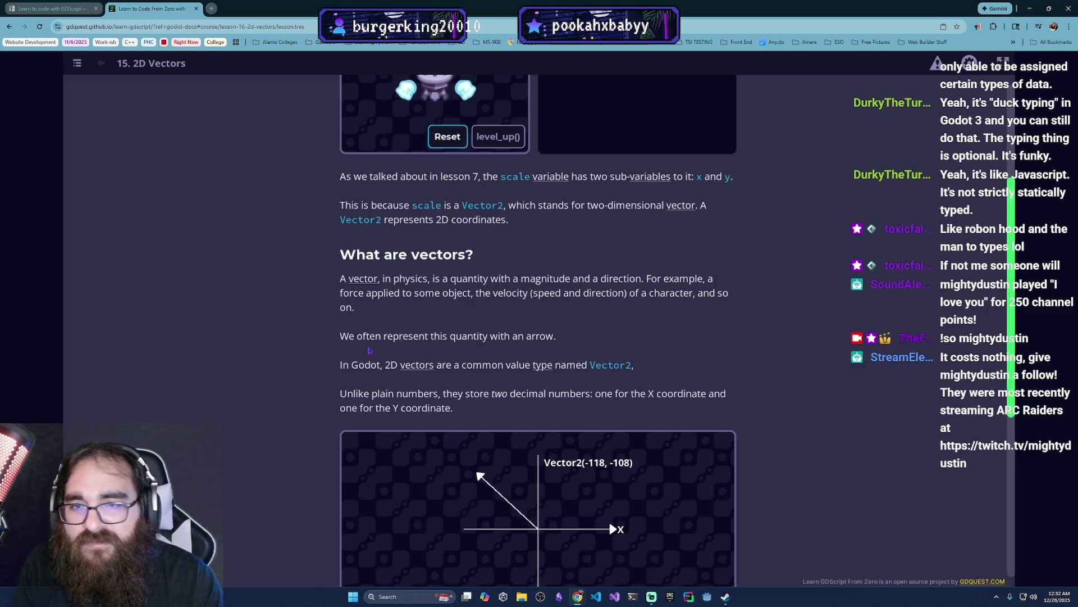
{"action": "scroll", "coordinate": [387, 276], "scroll_direction": "down", "scroll_amount": 2}
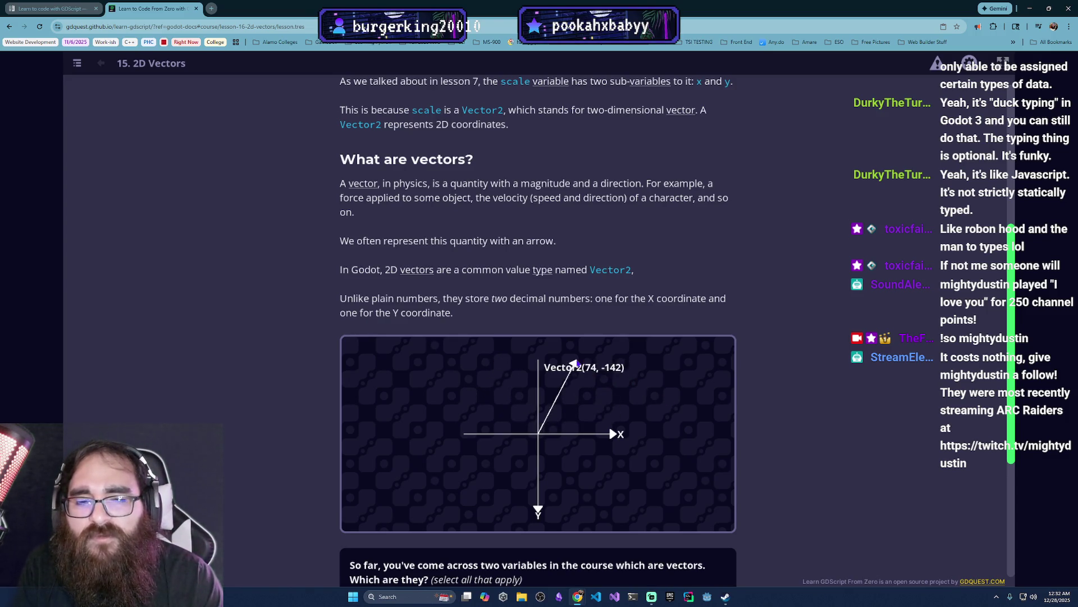
{"action": "scroll", "coordinate": [490, 389], "scroll_direction": "down", "scroll_amount": 2}
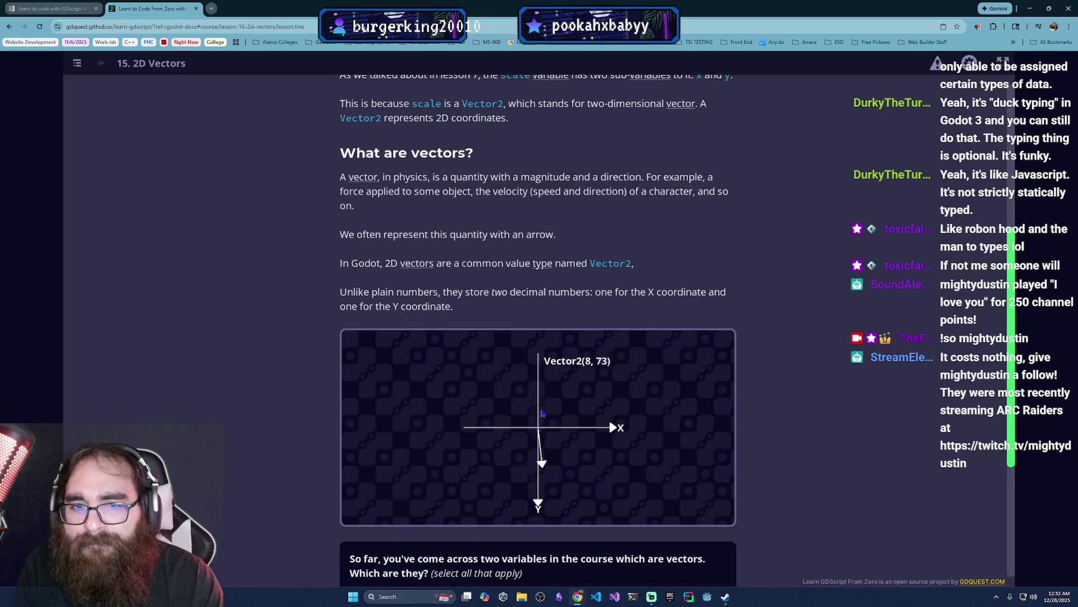
{"action": "scroll", "coordinate": [476, 398], "scroll_direction": "up", "scroll_amount": 1}
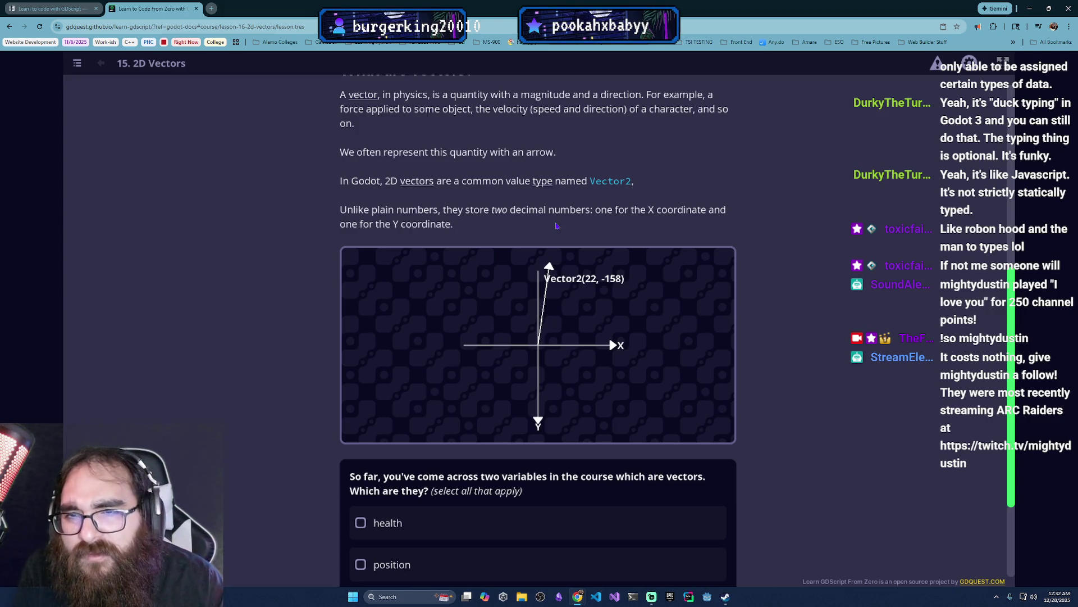
- Submit position and speed in the vectors quiz, then swap speed for scale and resubmit
{"action": "scroll", "coordinate": [558, 227], "scroll_direction": "down", "scroll_amount": 2}
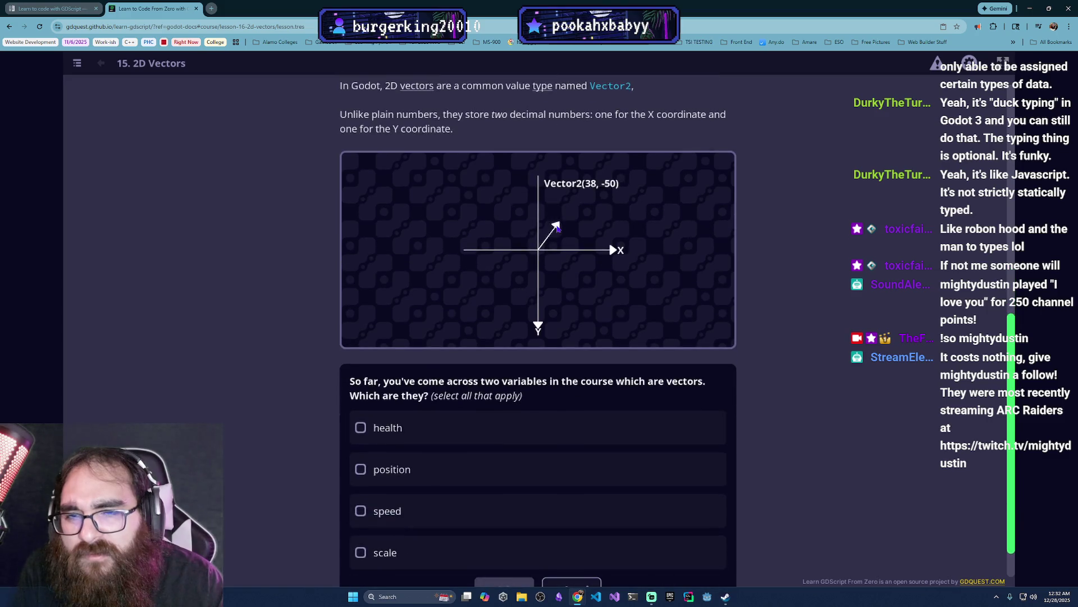
{"action": "scroll", "coordinate": [425, 409], "scroll_direction": "down", "scroll_amount": 1}
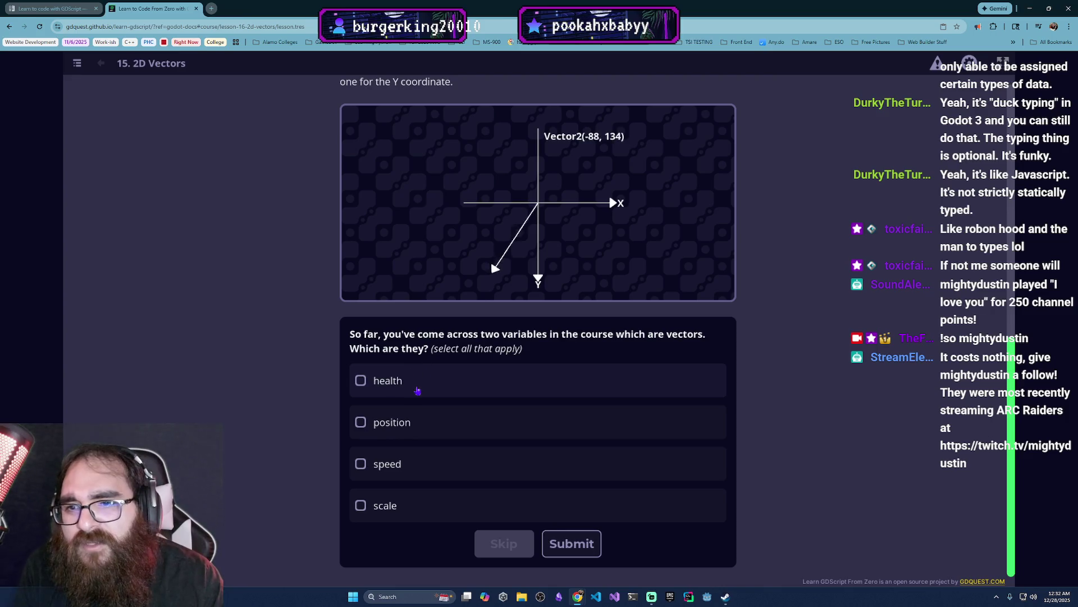
{"action": "left_click", "coordinate": [495, 426]}
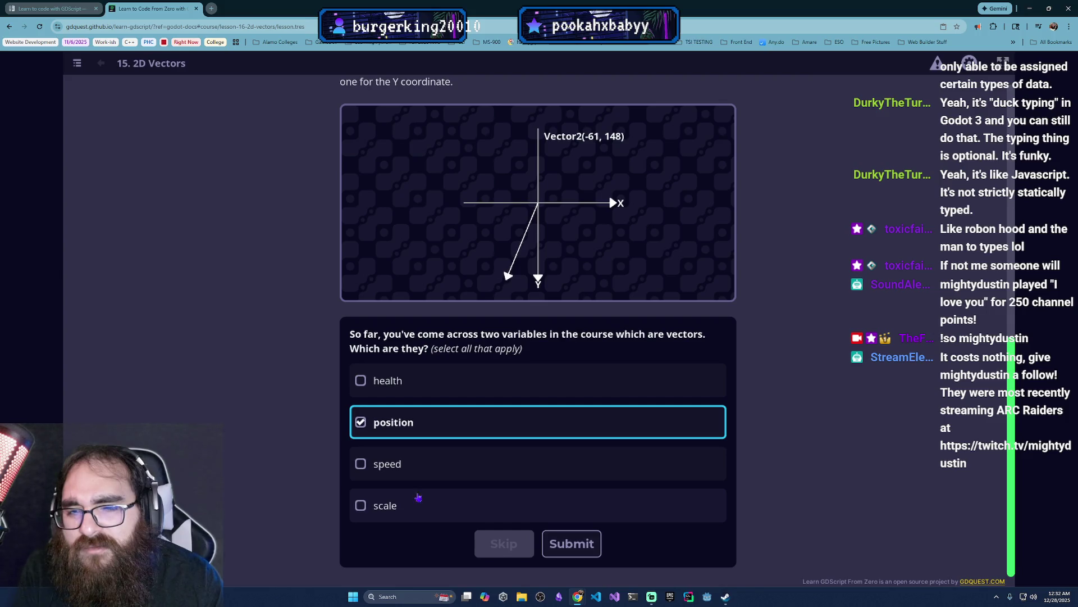
{"action": "left_click", "coordinate": [441, 476]}
{"action": "left_click", "coordinate": [582, 544]}
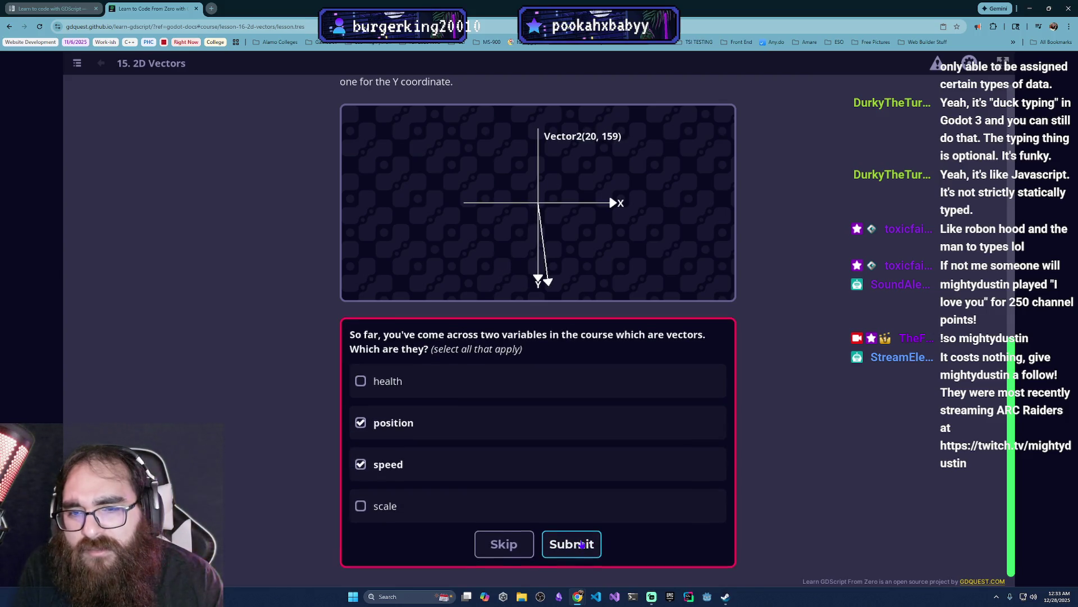
{"action": "left_click", "coordinate": [465, 471]}
{"action": "left_click", "coordinate": [456, 504]}
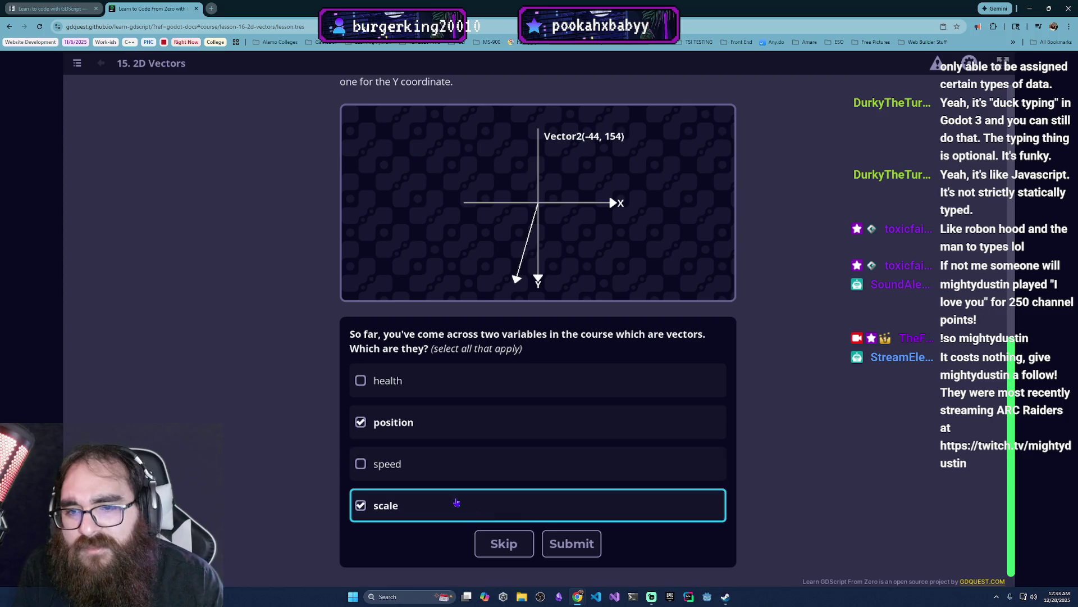
{"action": "left_click", "coordinate": [571, 542]}
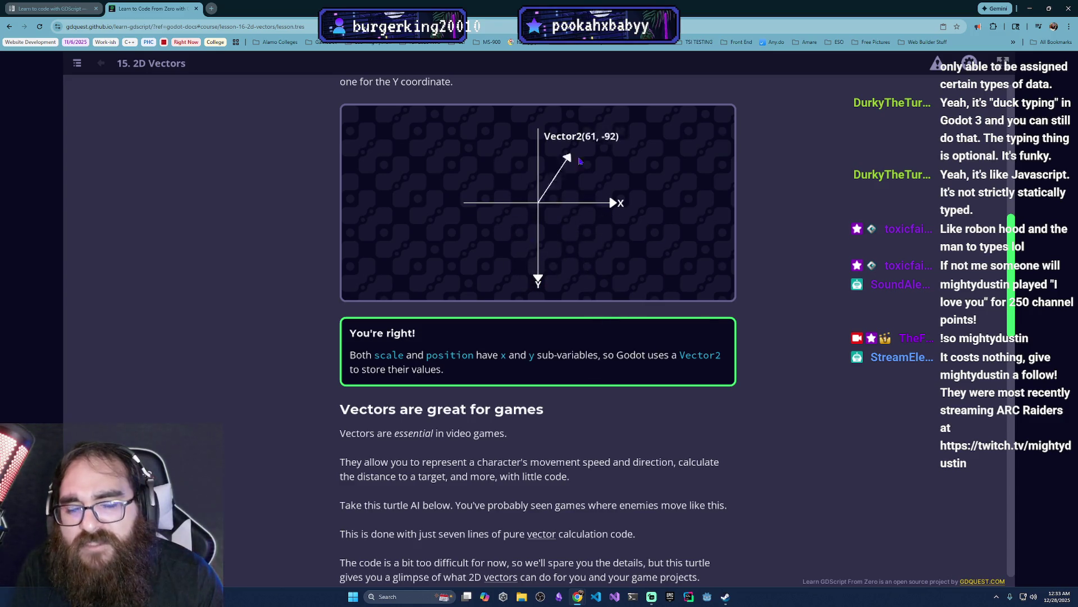
- Scroll past the turtle AI demo to the scale += Vector2(0.2, 0.2) robot example
{"action": "scroll", "coordinate": [485, 477], "scroll_direction": "down", "scroll_amount": 2}
{"action": "scroll", "coordinate": [483, 478], "scroll_direction": "up", "scroll_amount": 1}
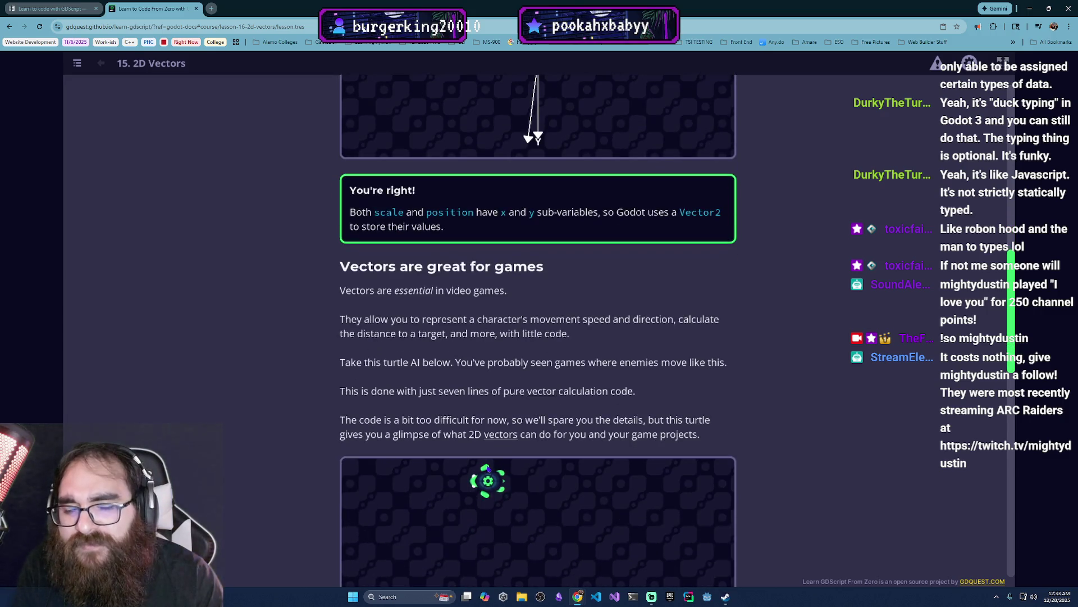
{"action": "scroll", "coordinate": [478, 477], "scroll_direction": "down", "scroll_amount": 2}
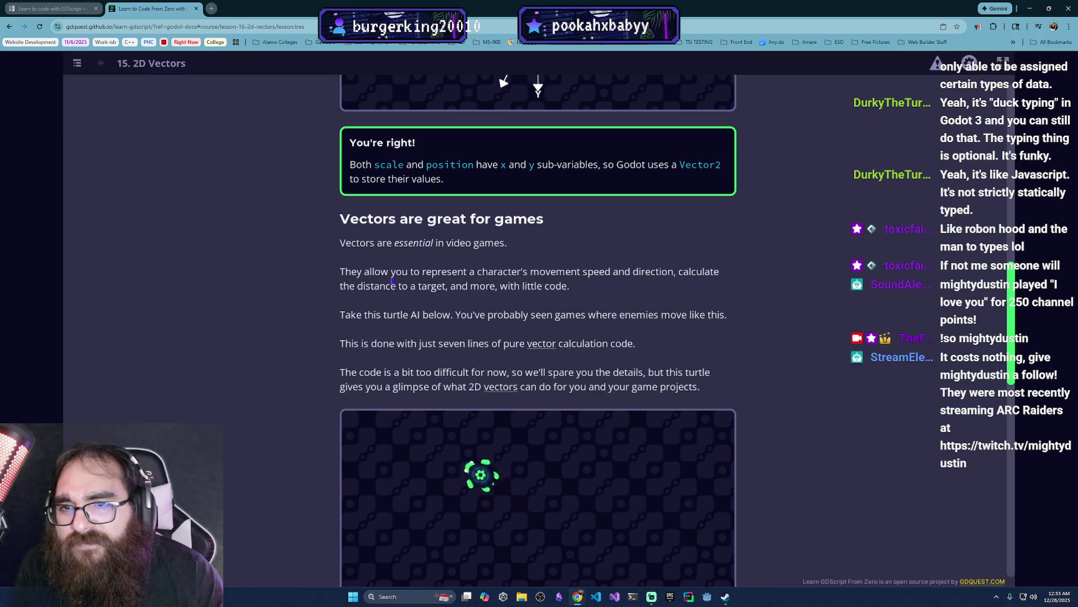
{"action": "scroll", "coordinate": [538, 338], "scroll_direction": "down", "scroll_amount": 1}
{"action": "scroll", "coordinate": [538, 317], "scroll_direction": "down", "scroll_amount": 2}
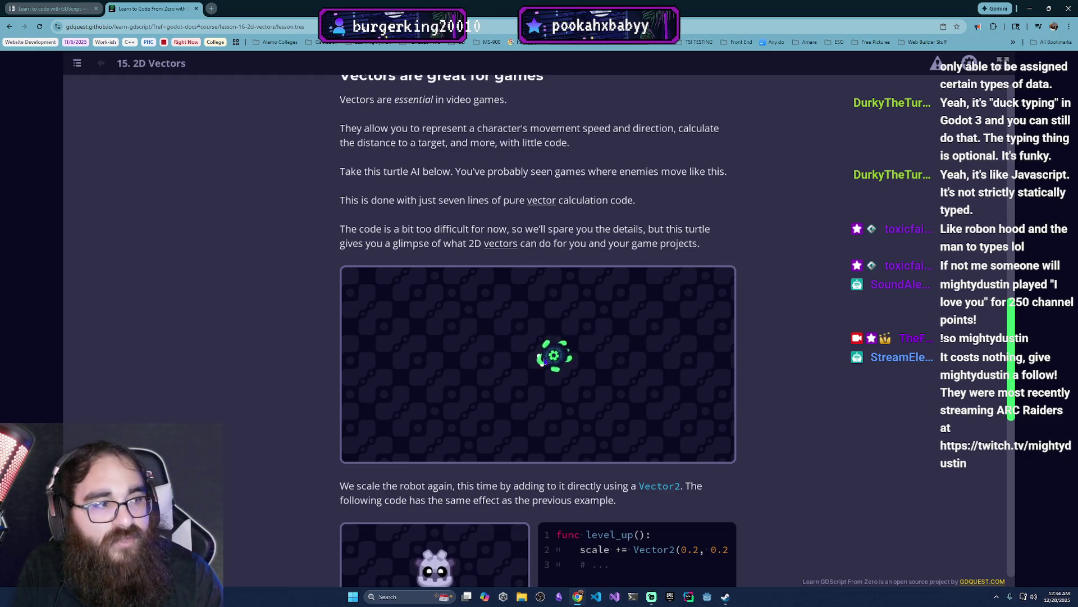
{"action": "scroll", "coordinate": [393, 393], "scroll_direction": "down", "scroll_amount": 4}
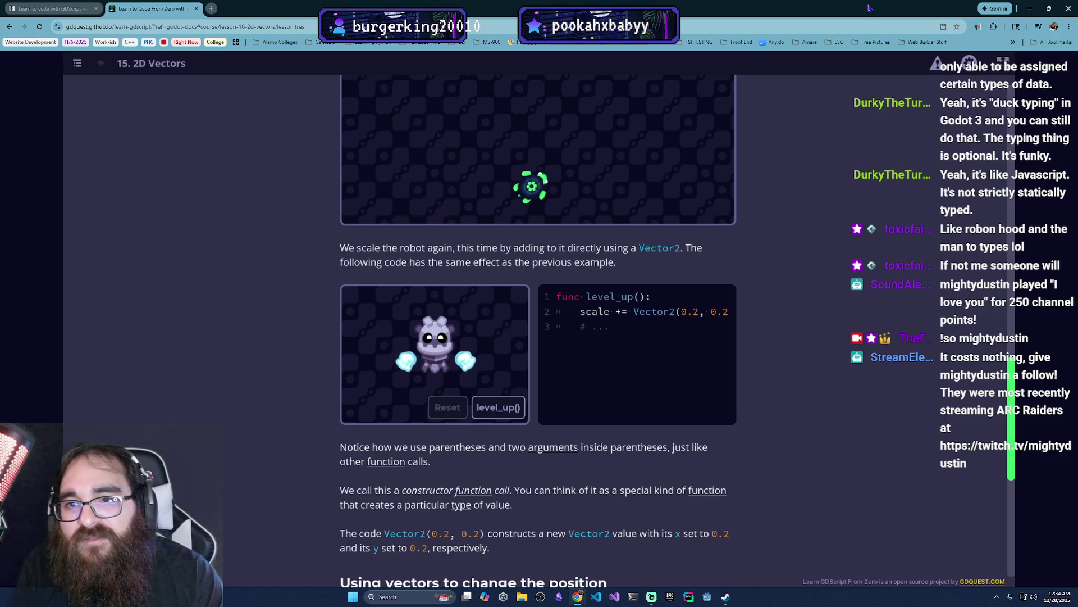
{"action": "scroll", "coordinate": [826, 373], "scroll_direction": "down", "scroll_amount": 1}
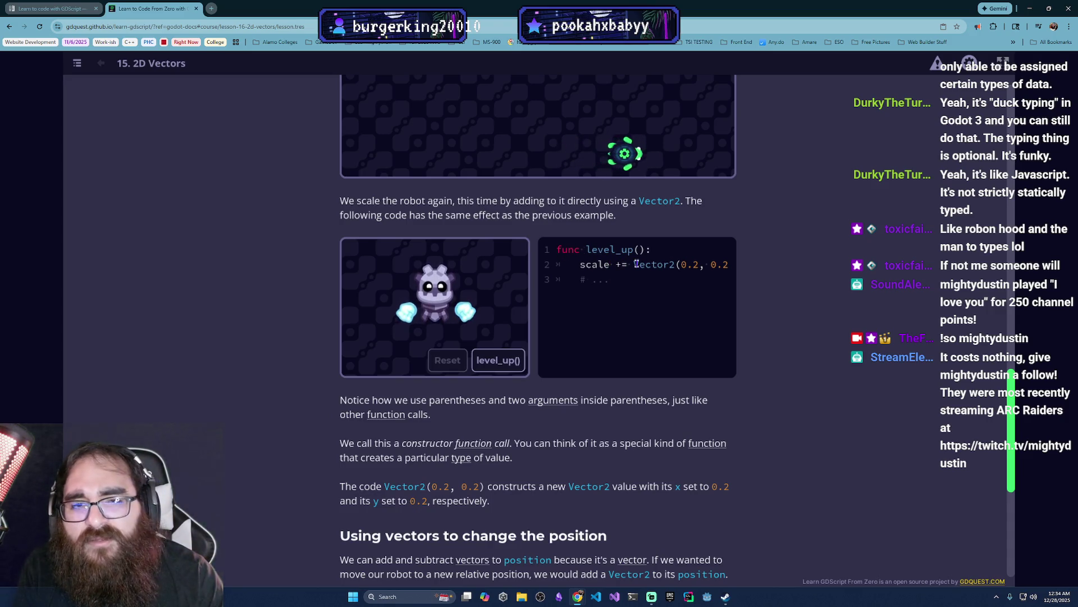
- Run level_up() in the robot demo so the robot grows larger
{"action": "left_click", "coordinate": [489, 366]}
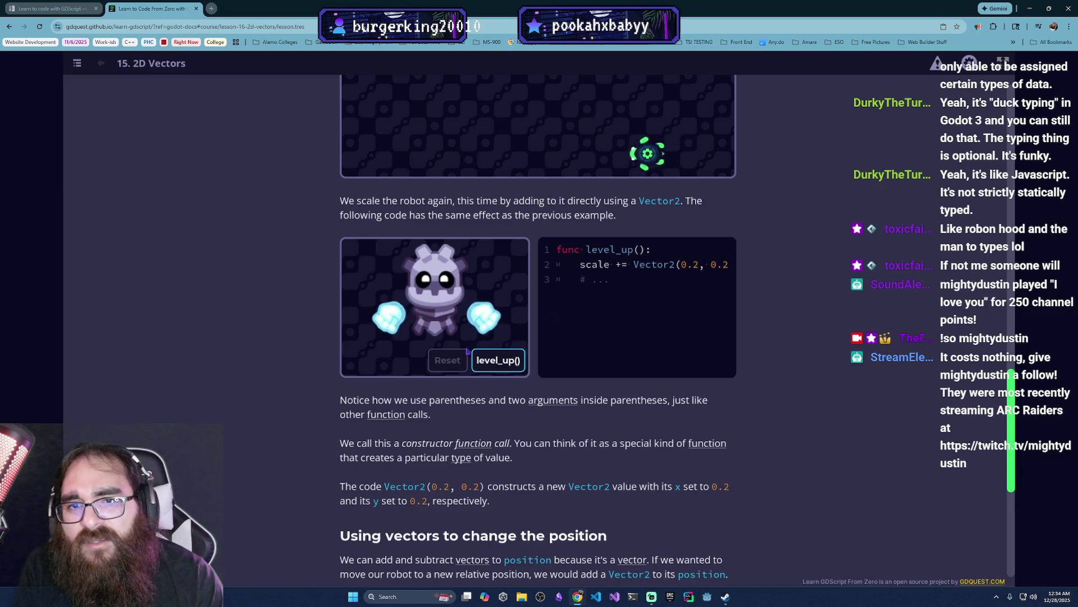
{"action": "scroll", "coordinate": [526, 341], "scroll_direction": "down", "scroll_amount": 2}
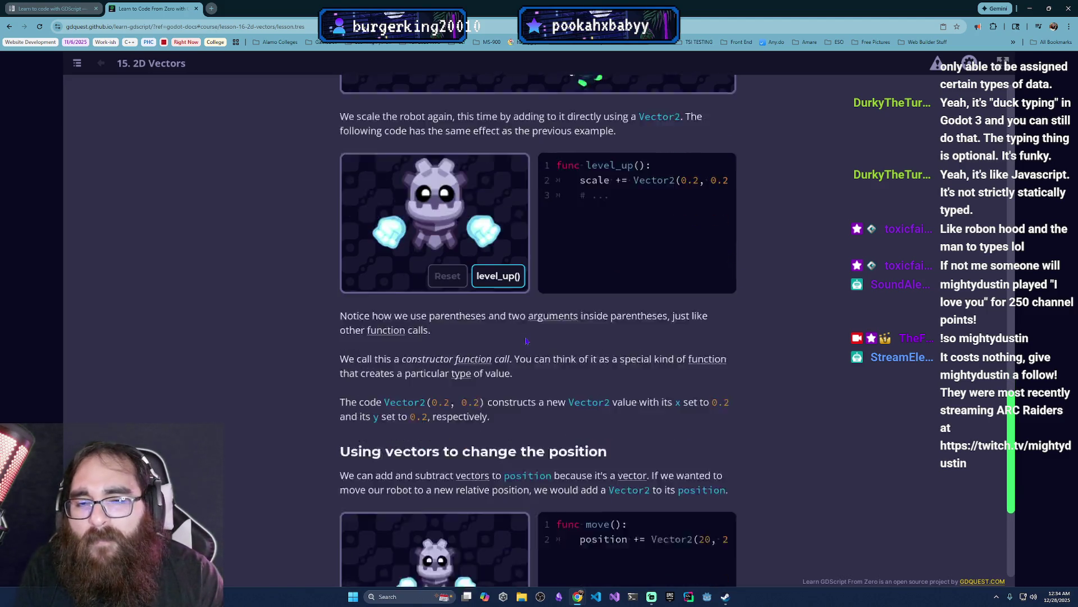
{"action": "scroll", "coordinate": [526, 341], "scroll_direction": "down", "scroll_amount": 2}
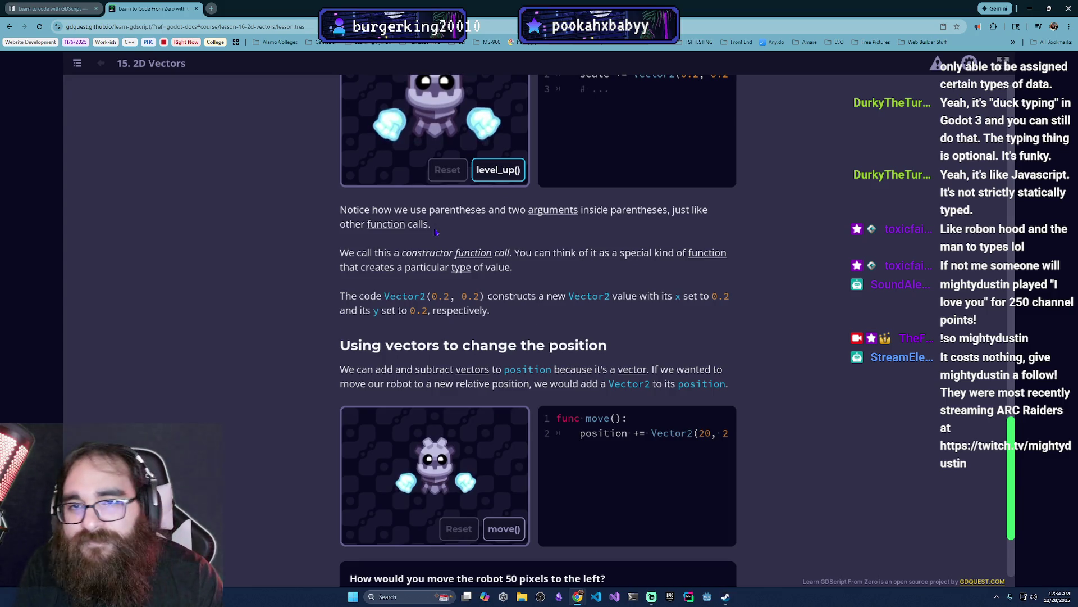
{"action": "scroll", "coordinate": [435, 232], "scroll_direction": "up", "scroll_amount": 3}
{"action": "scroll", "coordinate": [348, 279], "scroll_direction": "up", "scroll_amount": 2}
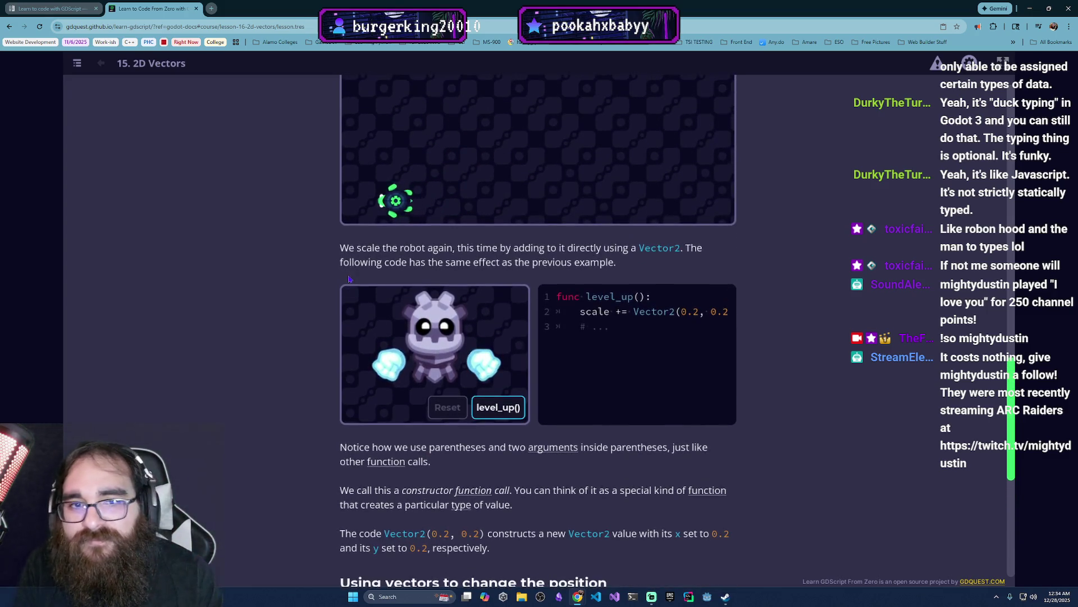
{"action": "scroll", "coordinate": [289, 284], "scroll_direction": "up", "scroll_amount": 4}
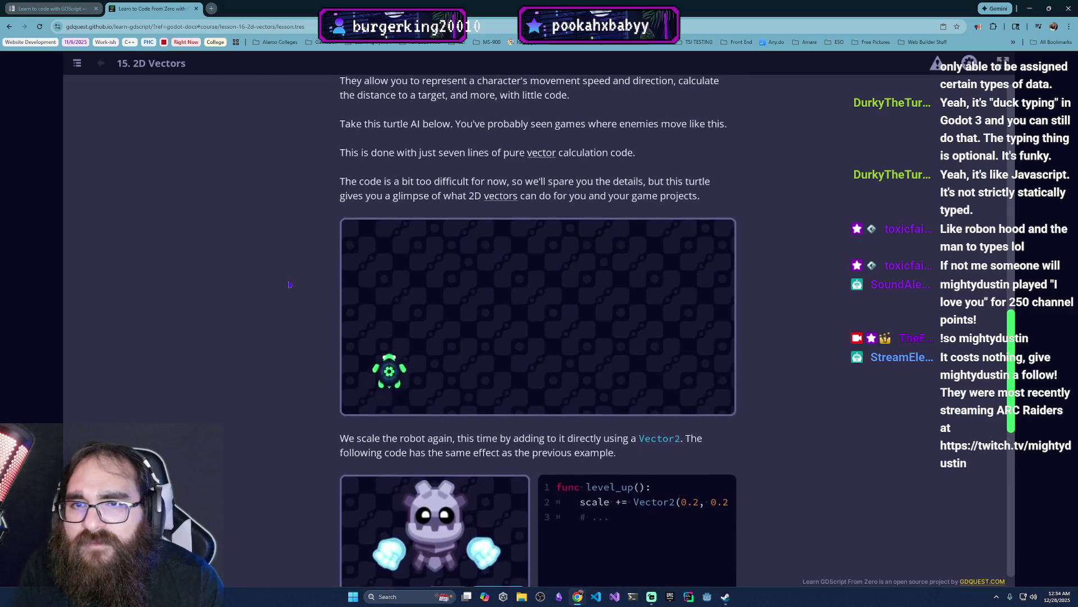
{"action": "scroll", "coordinate": [291, 283], "scroll_direction": "up", "scroll_amount": 2}
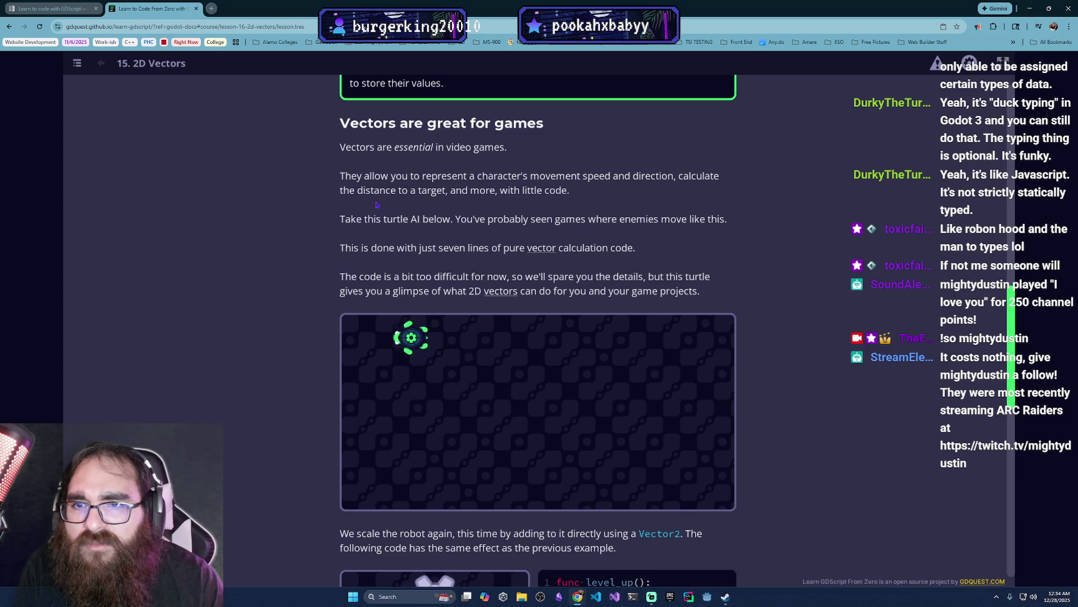
- Scroll down to the 'Using vectors to change the position' section with the move() example
{"action": "scroll", "coordinate": [426, 236], "scroll_direction": "down", "scroll_amount": 1}
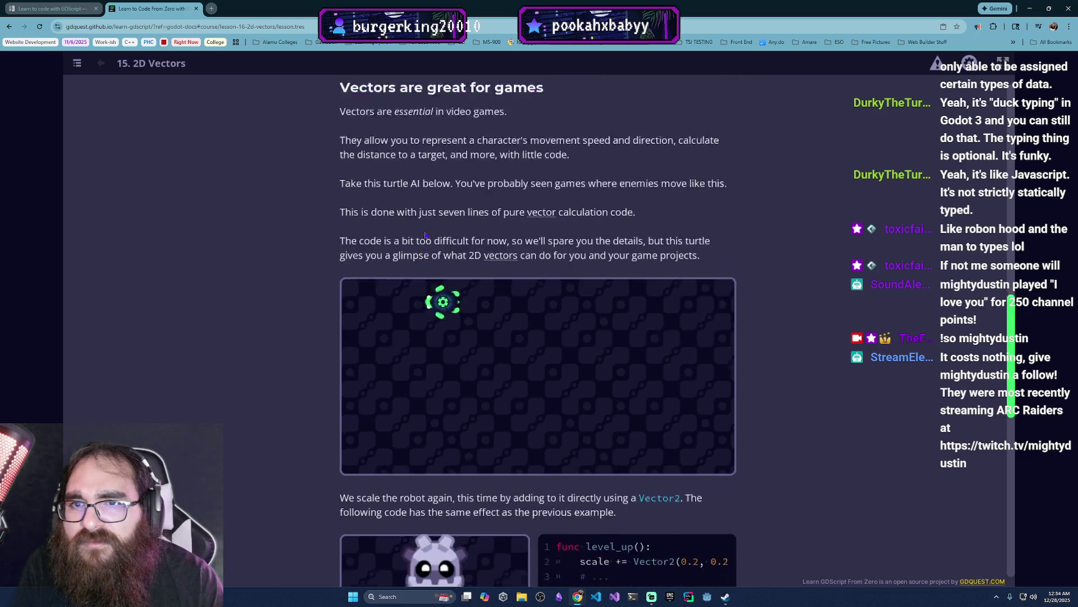
{"action": "scroll", "coordinate": [425, 236], "scroll_direction": "down", "scroll_amount": 7}
{"action": "scroll", "coordinate": [392, 281], "scroll_direction": "down", "scroll_amount": 2}
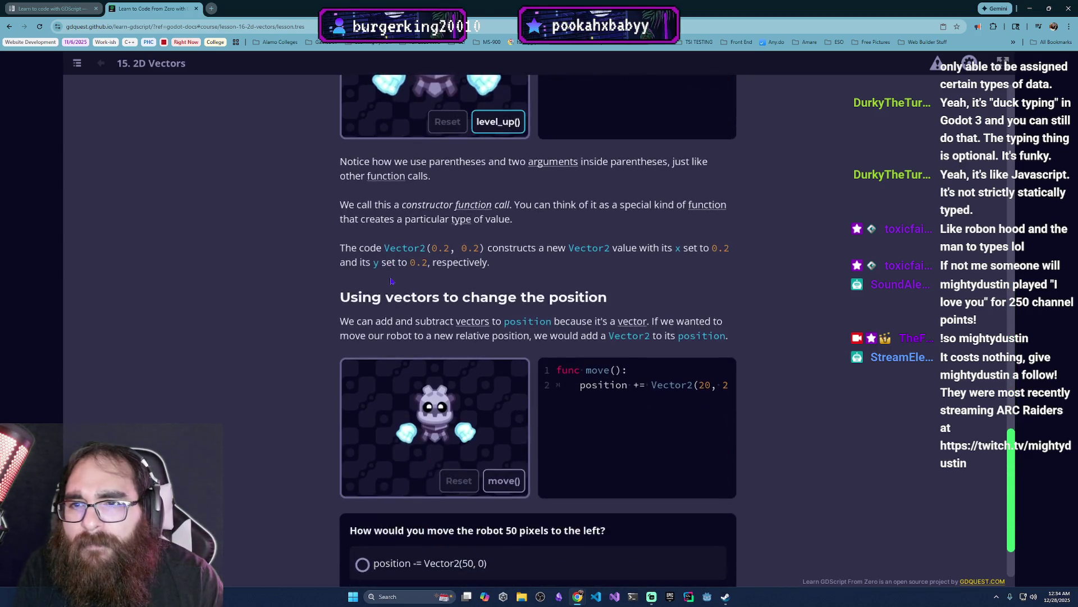
{"action": "scroll", "coordinate": [437, 308], "scroll_direction": "up", "scroll_amount": 2}
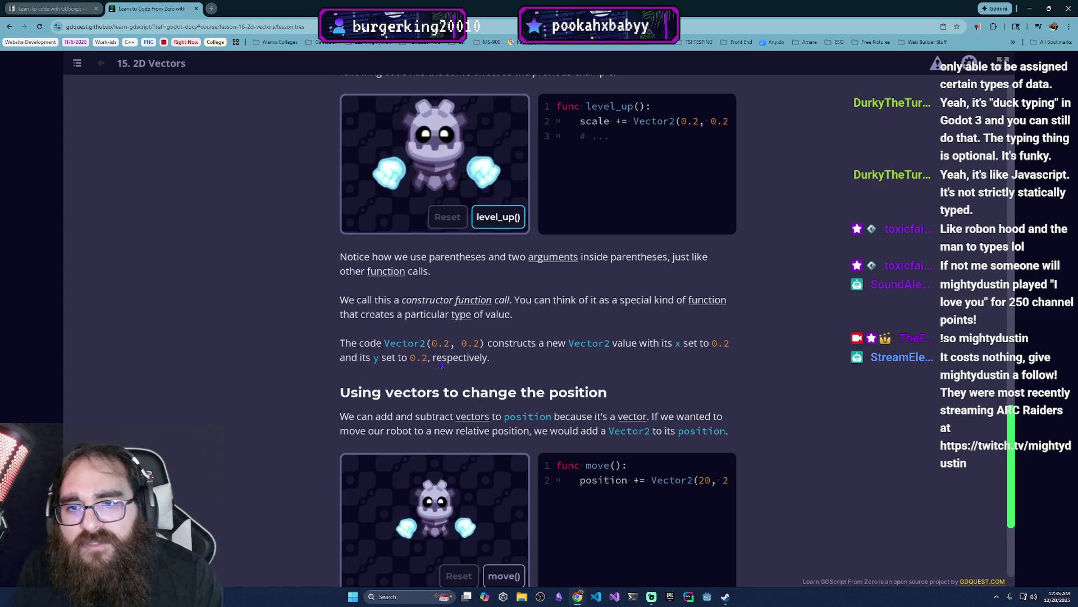
{"action": "scroll", "coordinate": [422, 361], "scroll_direction": "down", "scroll_amount": 2}
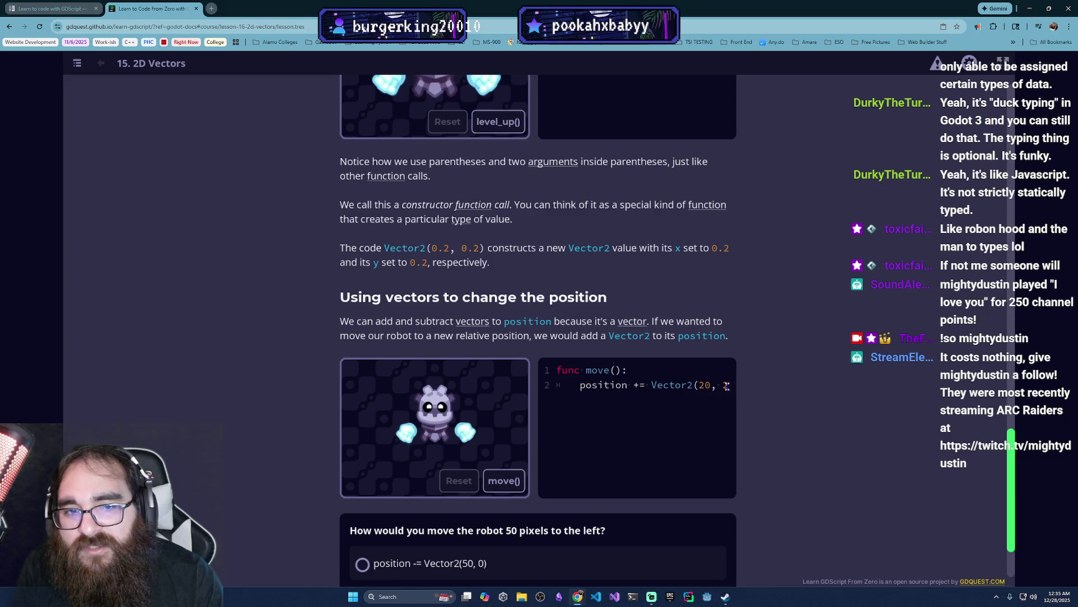
- Lower the Text Size in the app settings, then select the end of the move() code line
{"action": "left_click", "coordinate": [970, 63]}
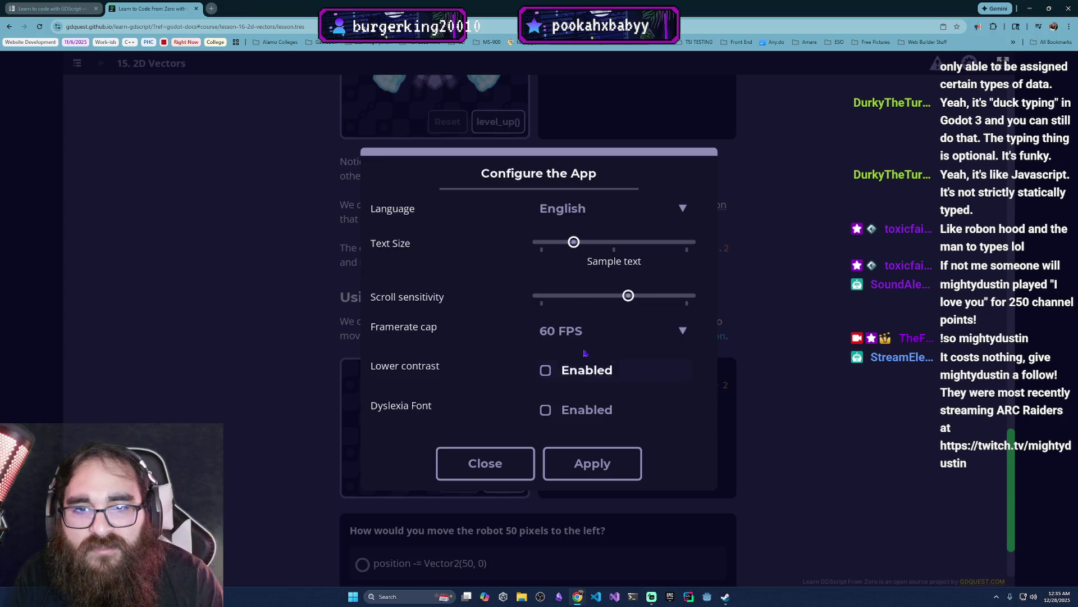
{"action": "left_click", "coordinate": [557, 241]}
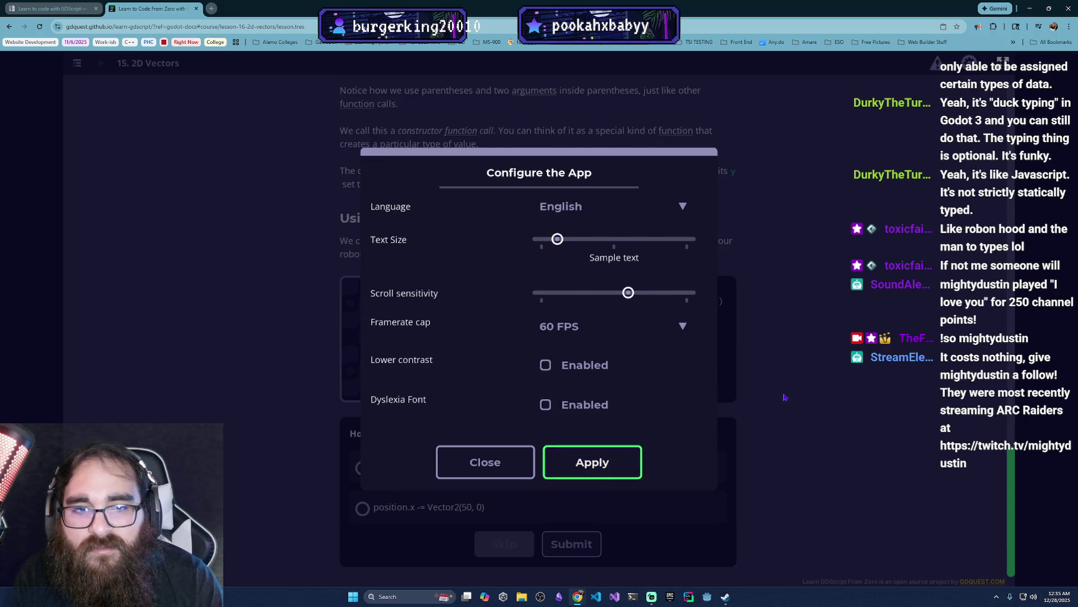
{"action": "left_click", "coordinate": [485, 462]}
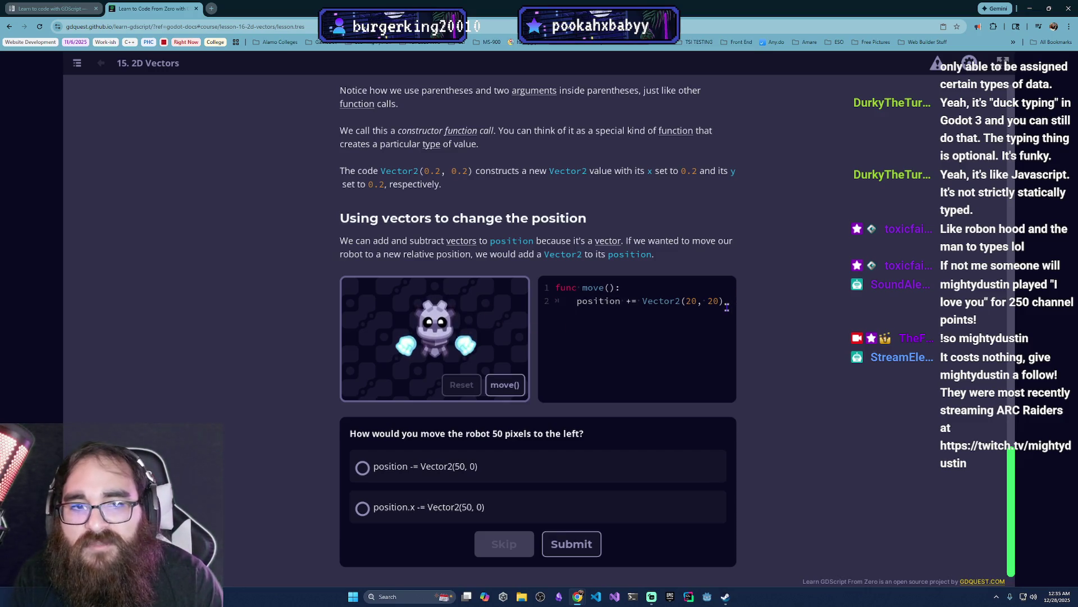
{"action": "left_click_drag", "start_coordinate": [729, 303], "coordinate": [655, 301]}
- Run the move() demo three times so the robot shifts by Vector2(20, 20) each time
{"action": "left_click", "coordinate": [703, 321]}
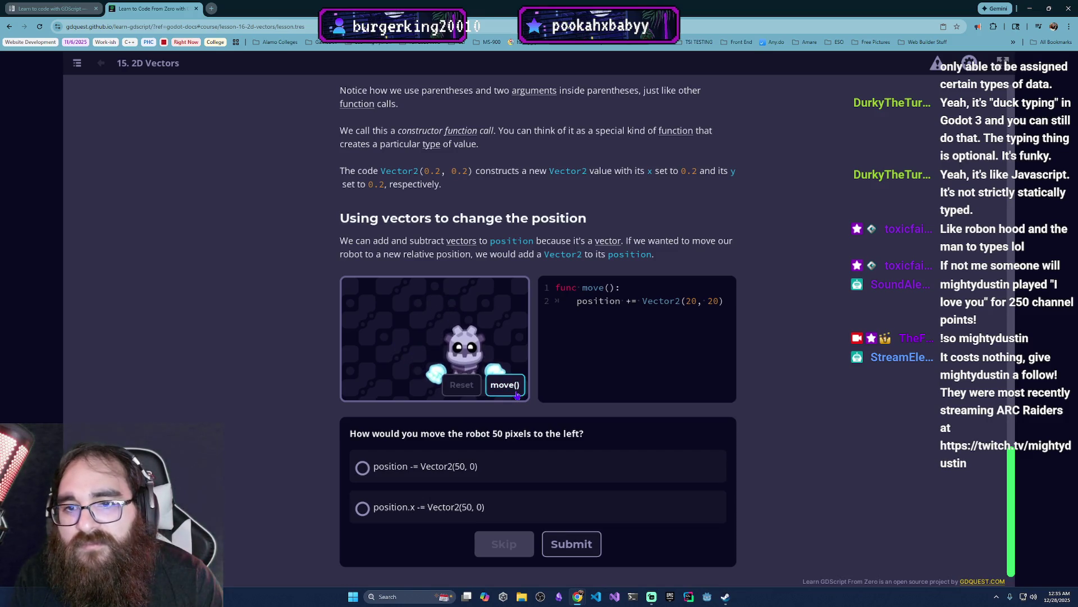
{"action": "left_click", "coordinate": [473, 390]}
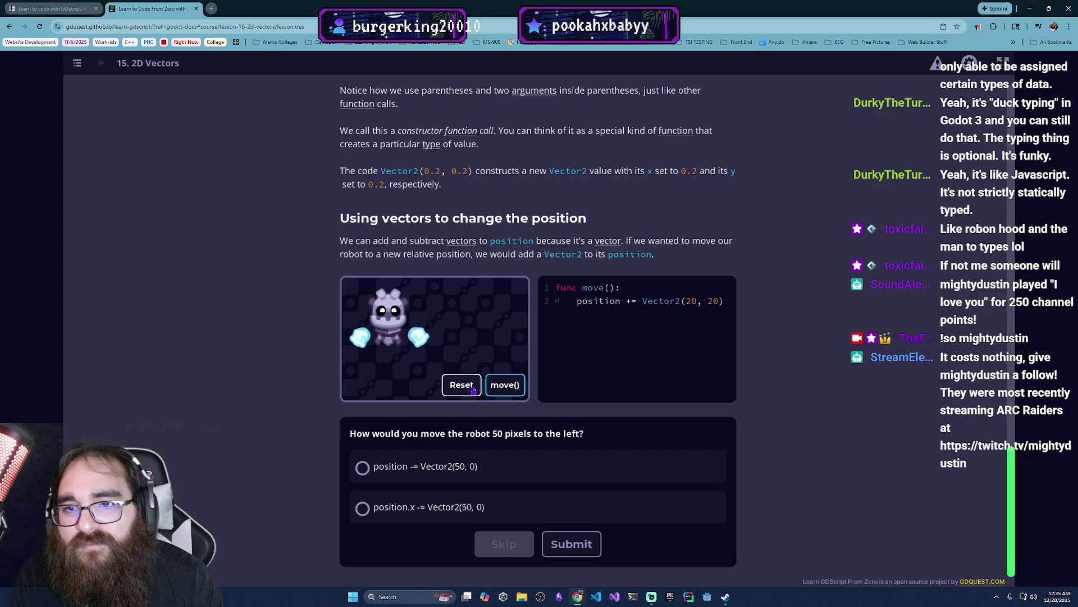
{"action": "left_click", "coordinate": [506, 385]}
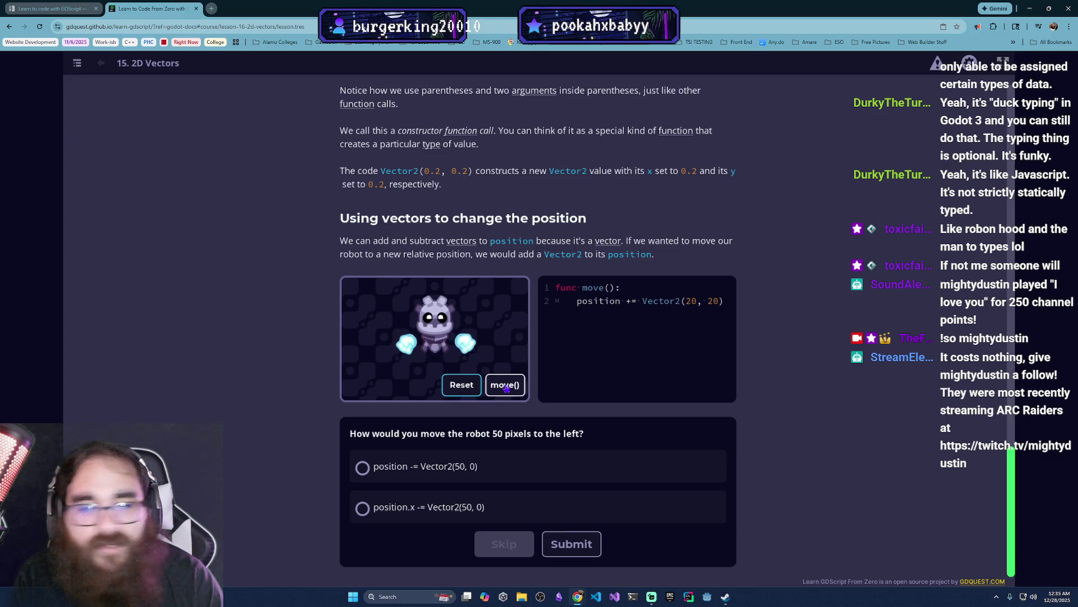
{"action": "scroll", "coordinate": [478, 422], "scroll_direction": "up", "scroll_amount": 1}
{"action": "scroll", "coordinate": [427, 495], "scroll_direction": "down", "scroll_amount": 1}
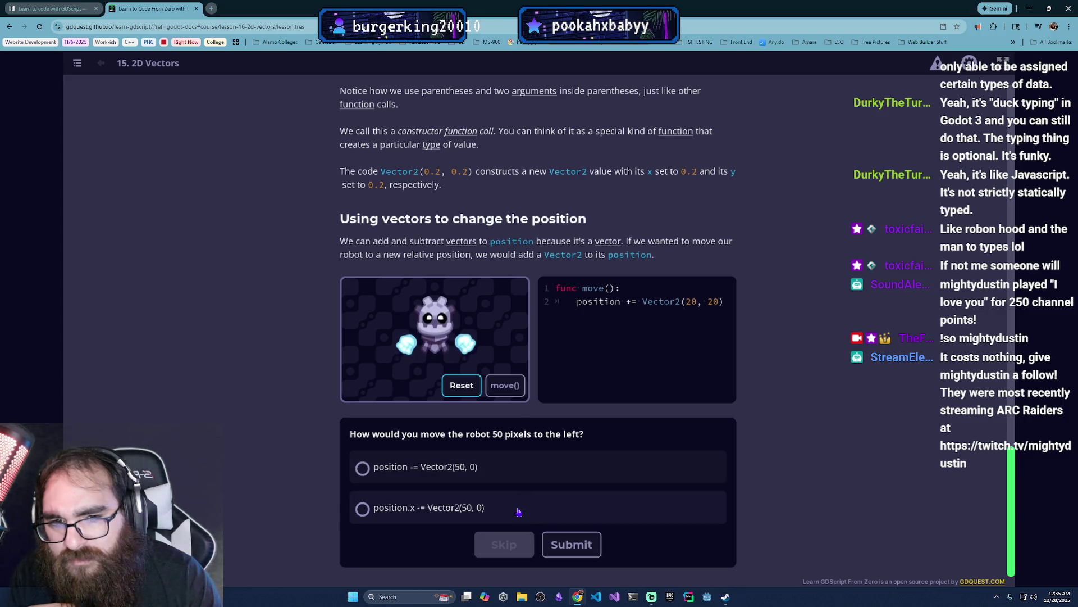
- Answer position -= Vector2(50, 0) in the move-left quiz and start the Increasing Scale Using Vectors practice
{"action": "left_click", "coordinate": [471, 469]}
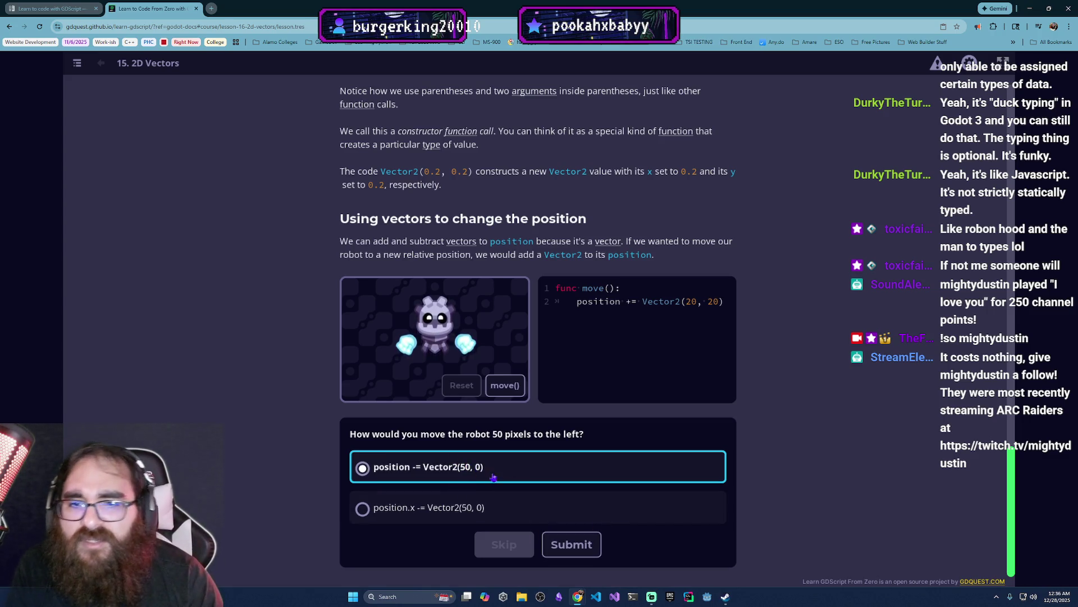
{"action": "left_click", "coordinate": [572, 542]}
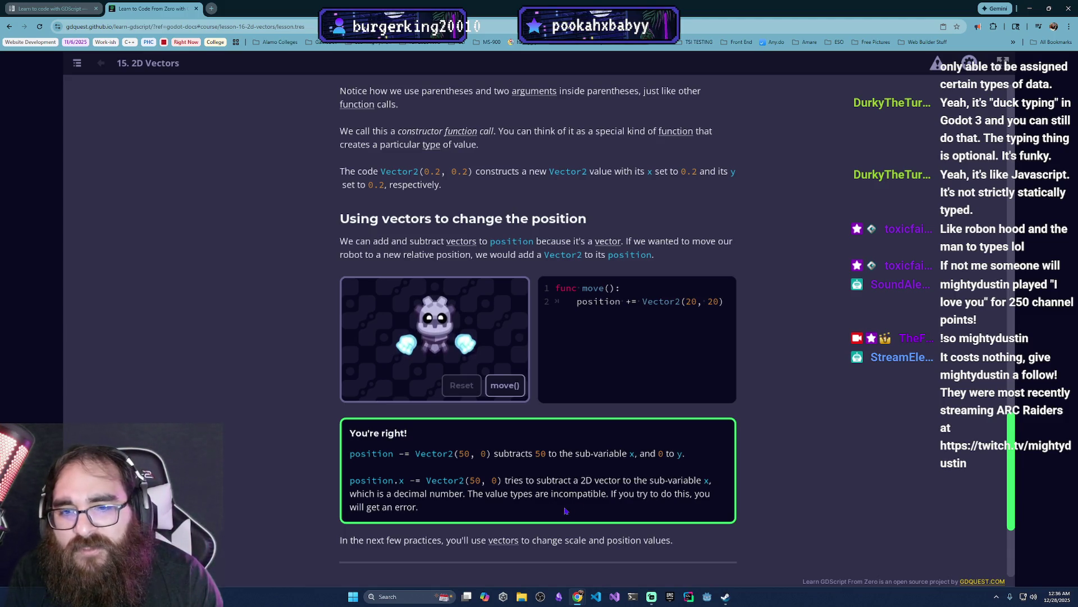
{"action": "scroll", "coordinate": [488, 505], "scroll_direction": "down", "scroll_amount": 3}
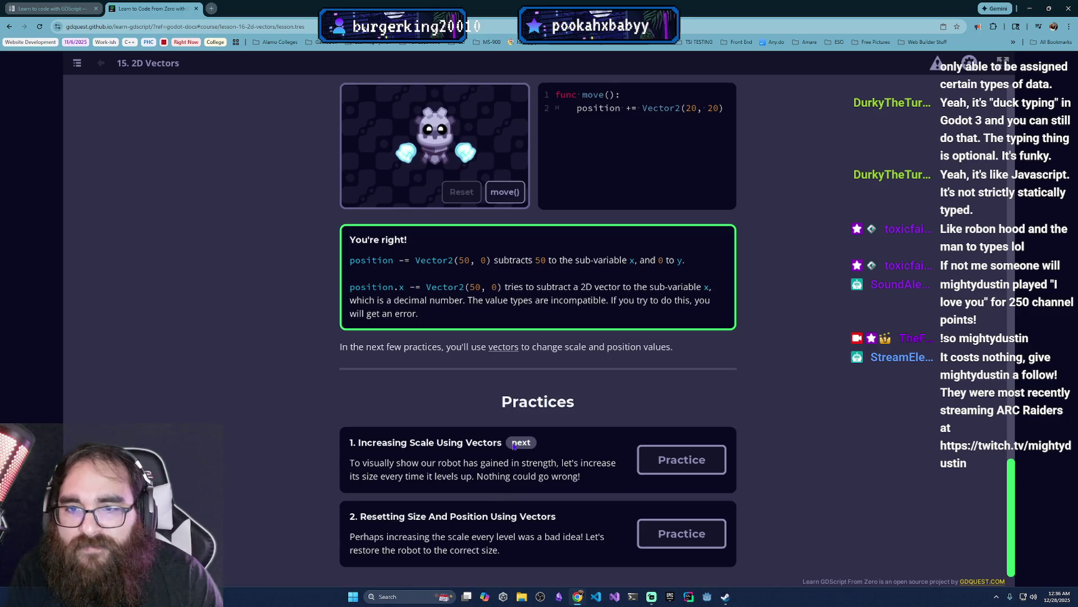
{"action": "left_click", "coordinate": [707, 469]}
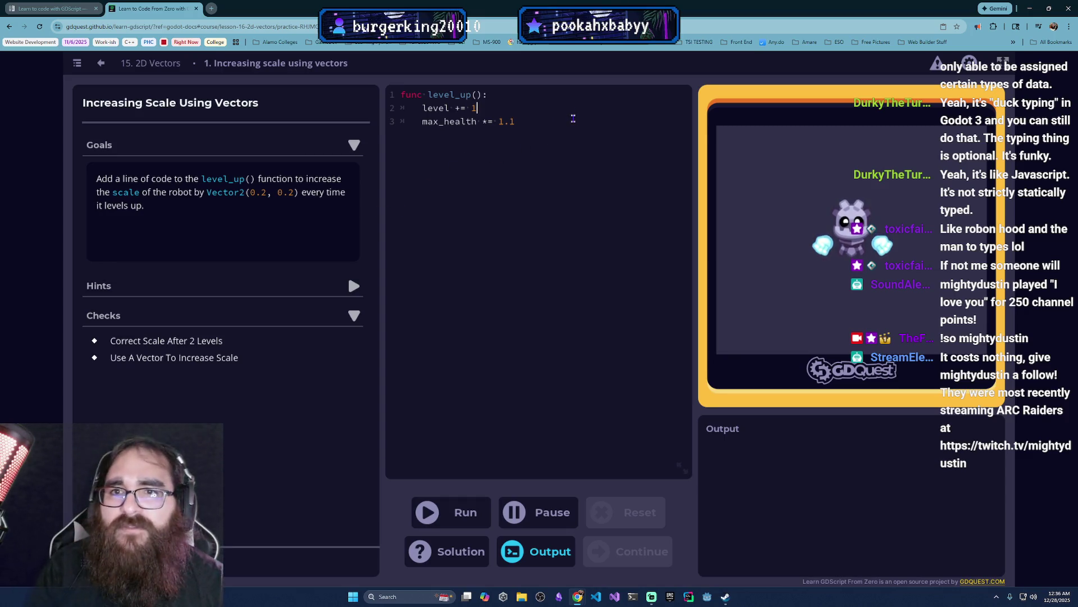
- Add scale = Vector2(0.2,0.2) to level_up() and run it, with both scale checks failing
{"action": "key", "text": "Return"}
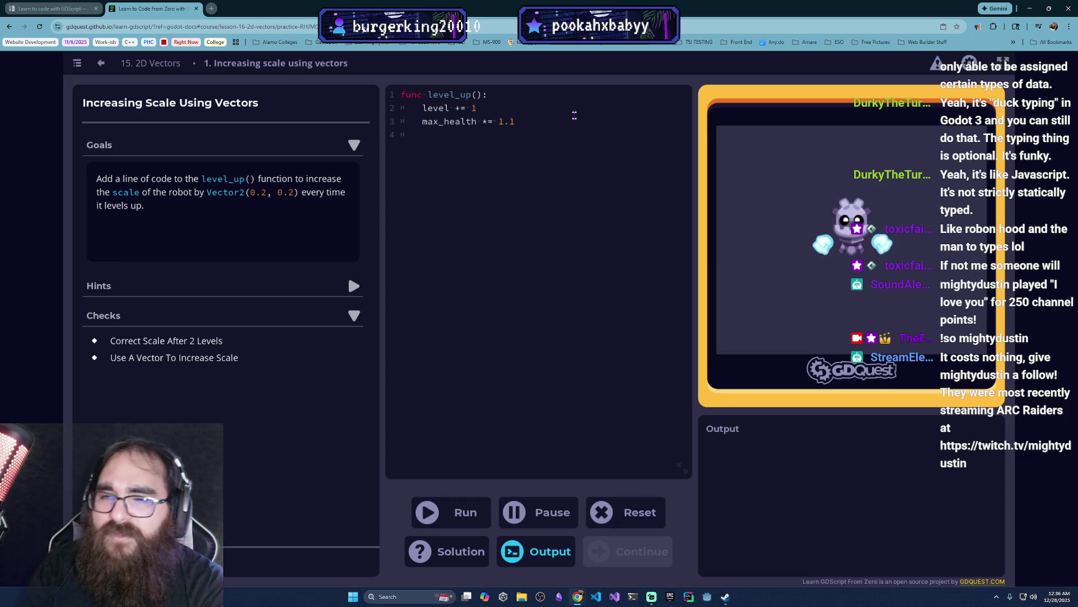
{"action": "type", "text": "scale "}
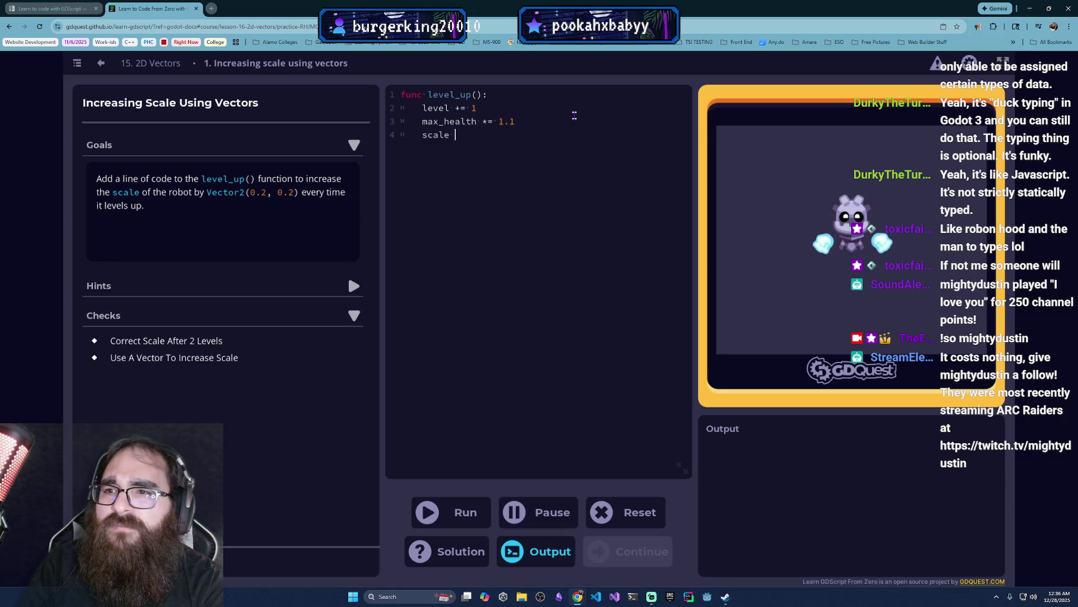
{"action": "type", "text": "= vector2"}
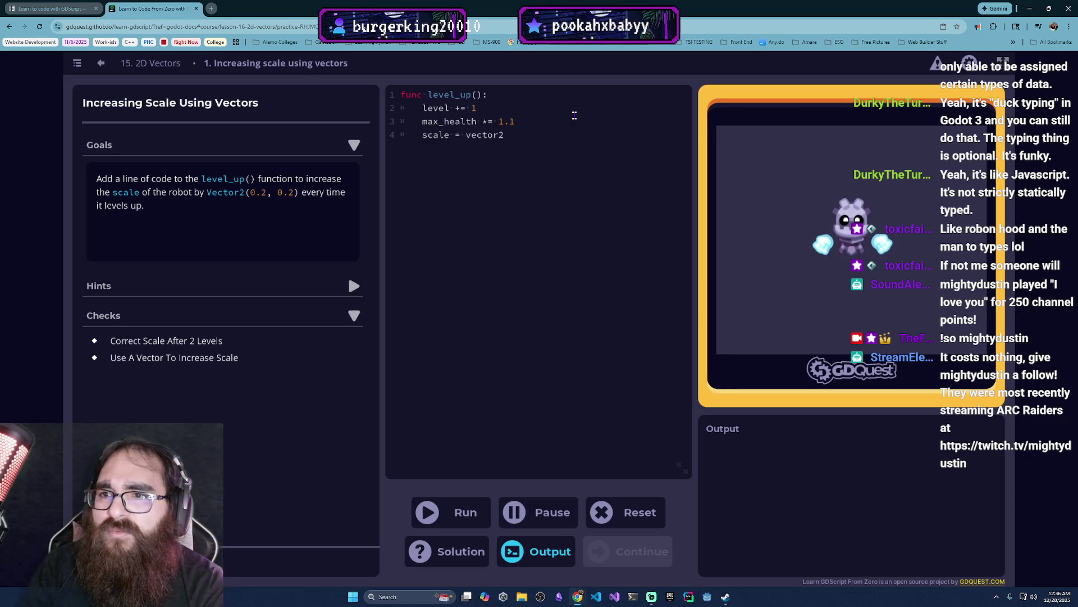
{"action": "type", "text": "("}
{"action": "key", "text": "BackSpace"}
{"action": "key", "text": "BackSpace"}
{"action": "key", "text": "BackSpace"}
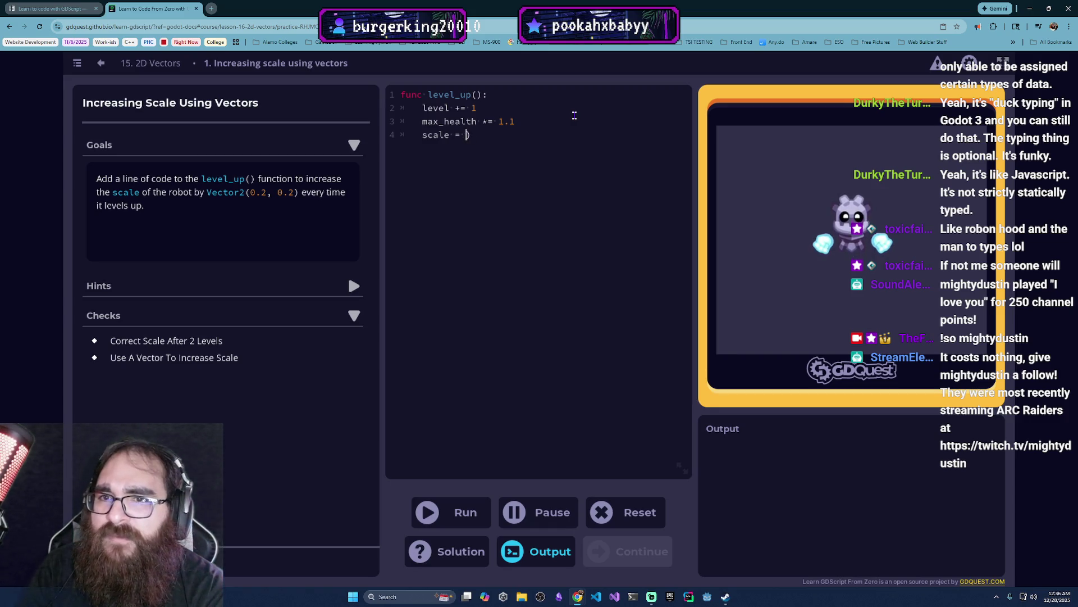
{"action": "type", "text": "Vector2"}
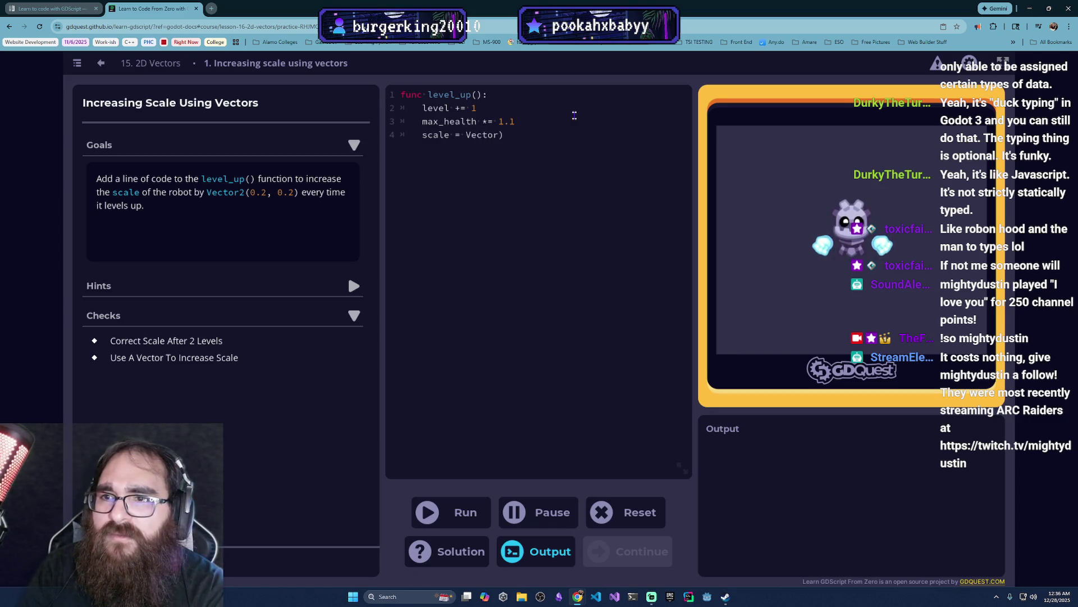
{"action": "type", "text": "("}
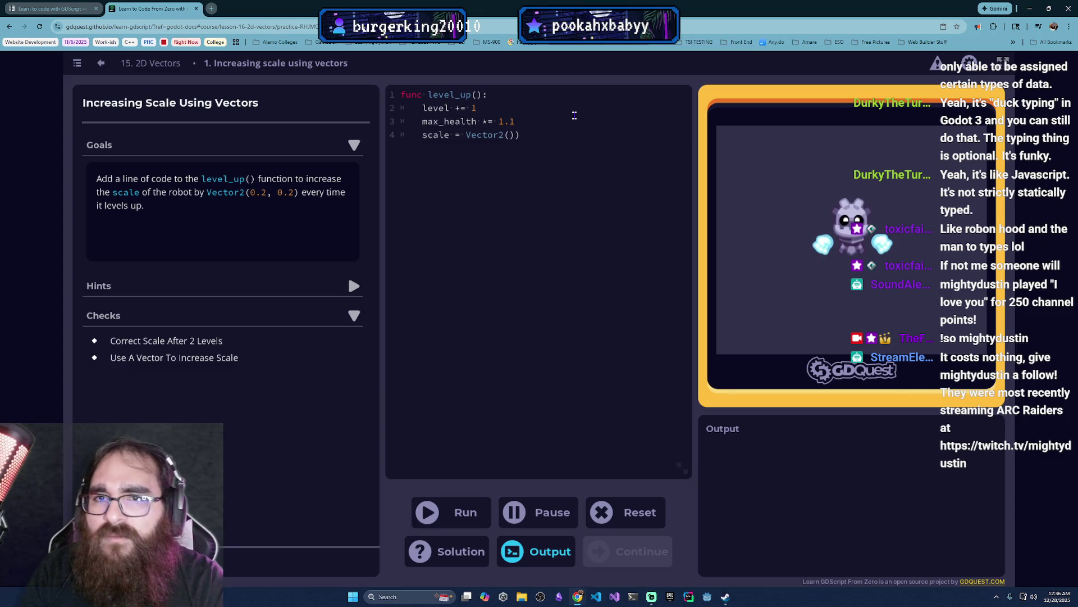
{"action": "key", "text": "Delete"}
{"action": "type", "text": ".2,"}
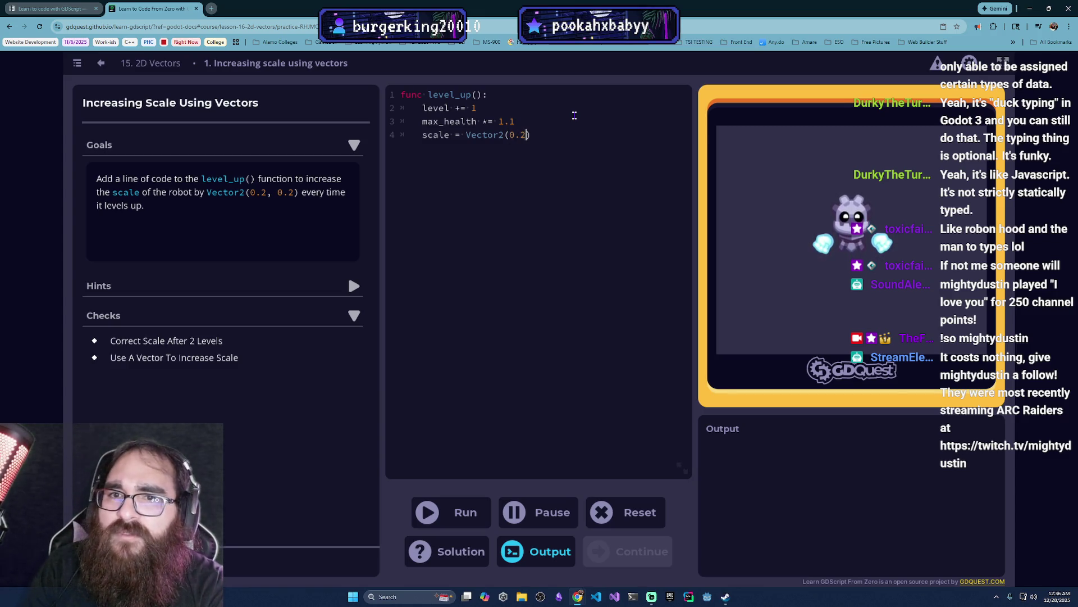
{"action": "type", "text": "0."}
{"action": "key", "text": "BackSpace"}
{"action": "key", "text": "BackSpace"}
{"action": "key", "text": "BackSpace"}
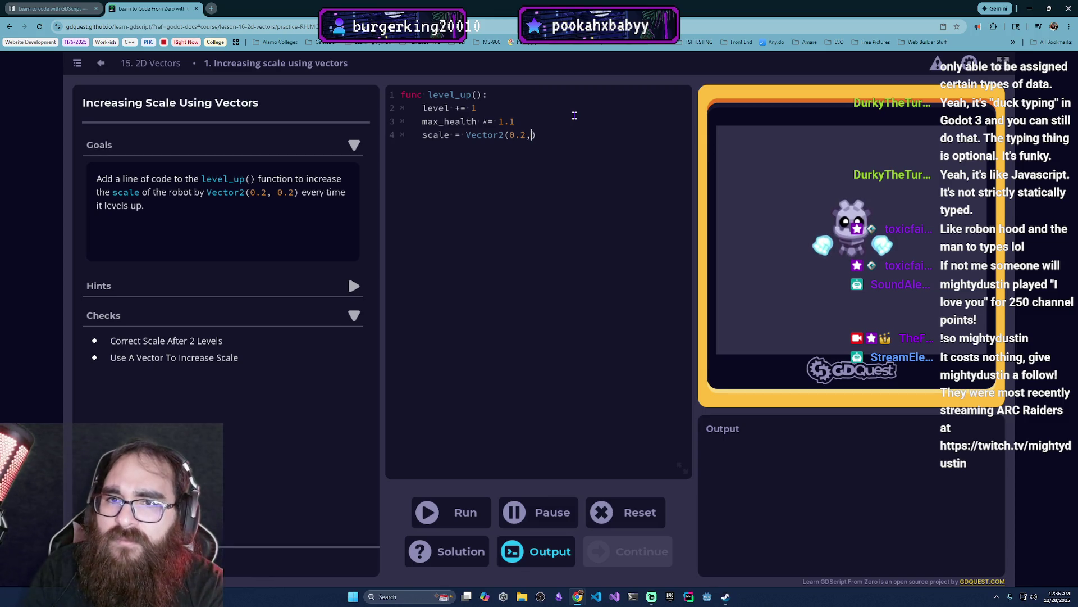
{"action": "type", "text": "0.2"}
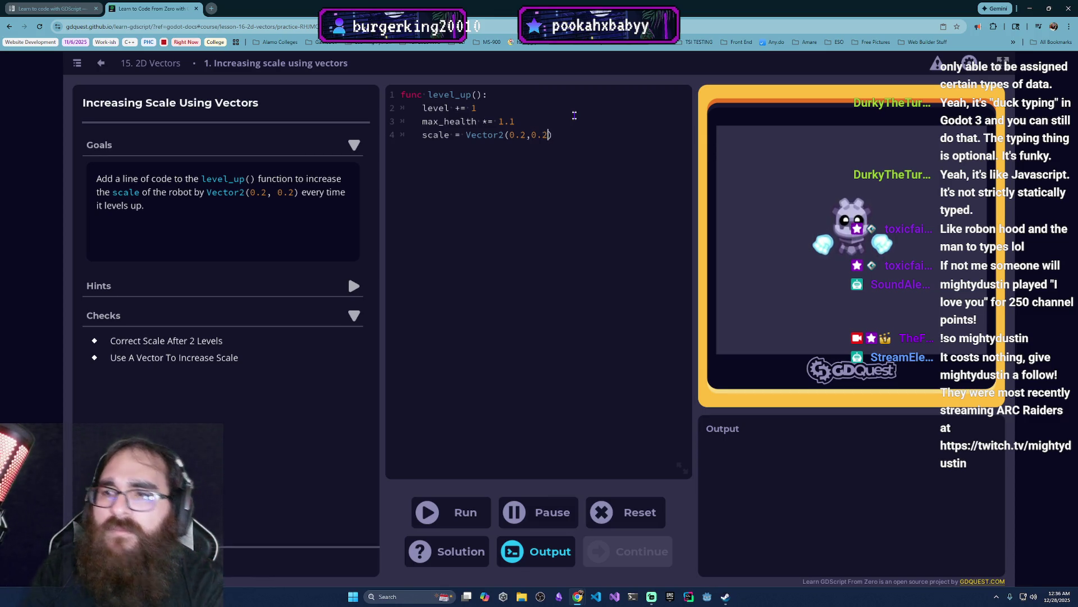
{"action": "left_click", "coordinate": [469, 518]}
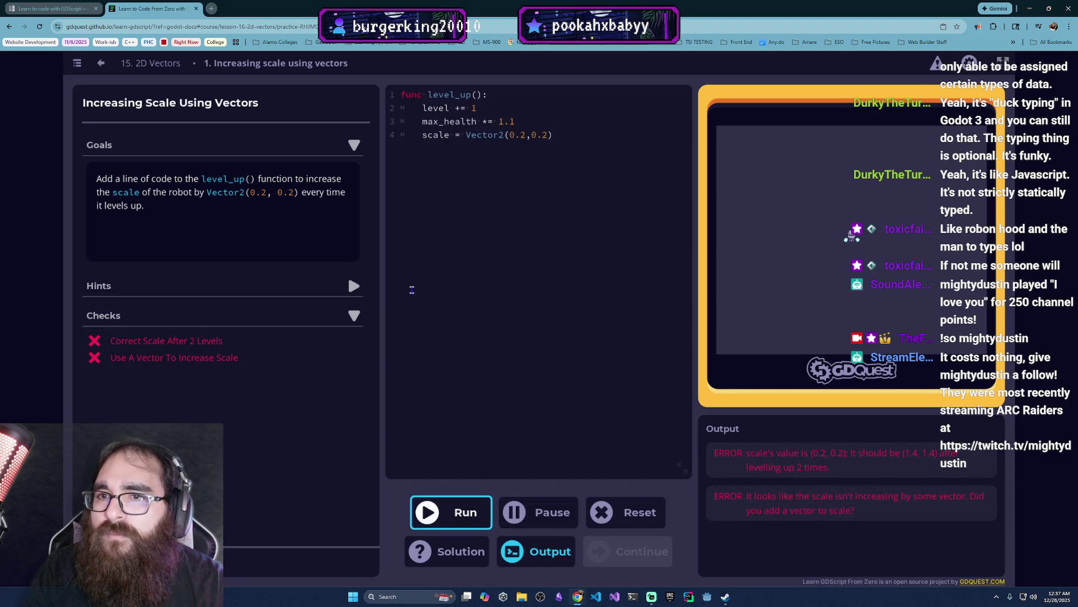
- Back on the 2D Vectors lesson, resubmit the move-left quiz with position -= Vector2(50, 0)
{"action": "left_click", "coordinate": [160, 68]}
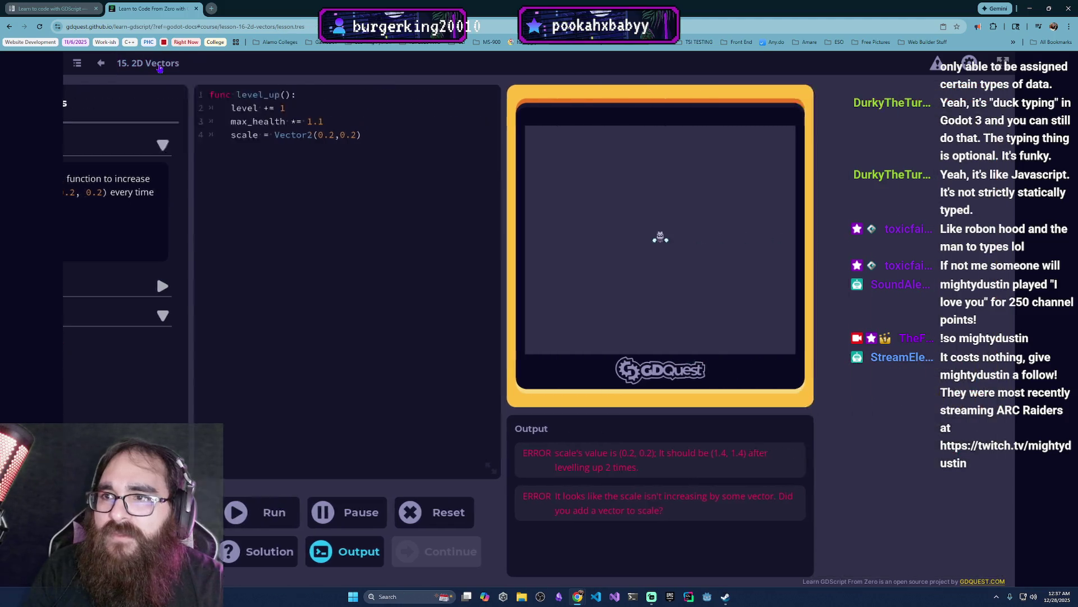
{"action": "scroll", "coordinate": [487, 394], "scroll_direction": "down", "scroll_amount": 10}
{"action": "scroll", "coordinate": [487, 460], "scroll_direction": "down", "scroll_amount": 1}
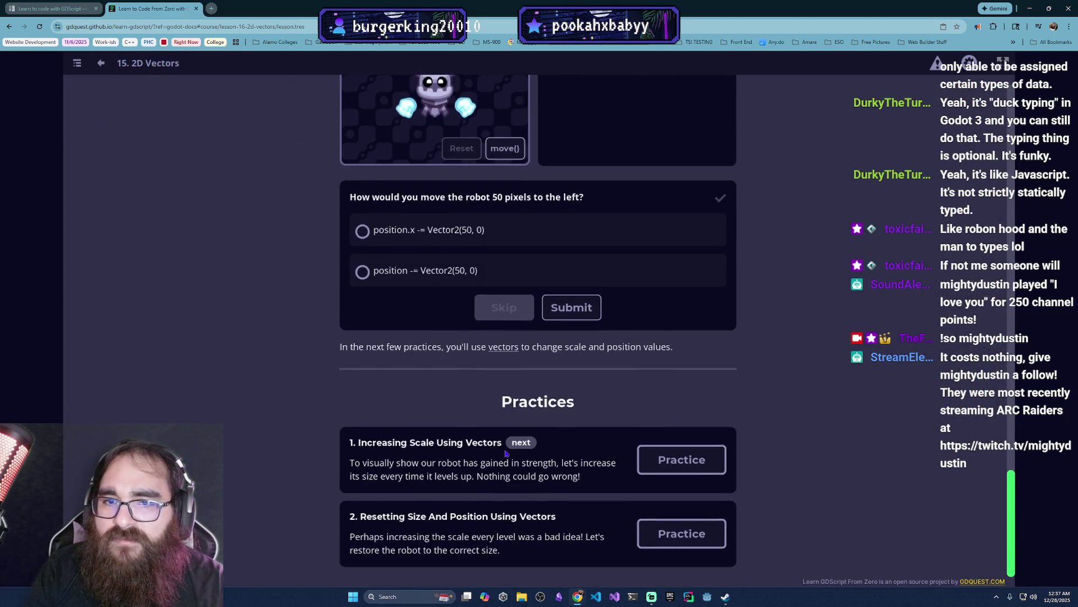
{"action": "left_click", "coordinate": [482, 229]}
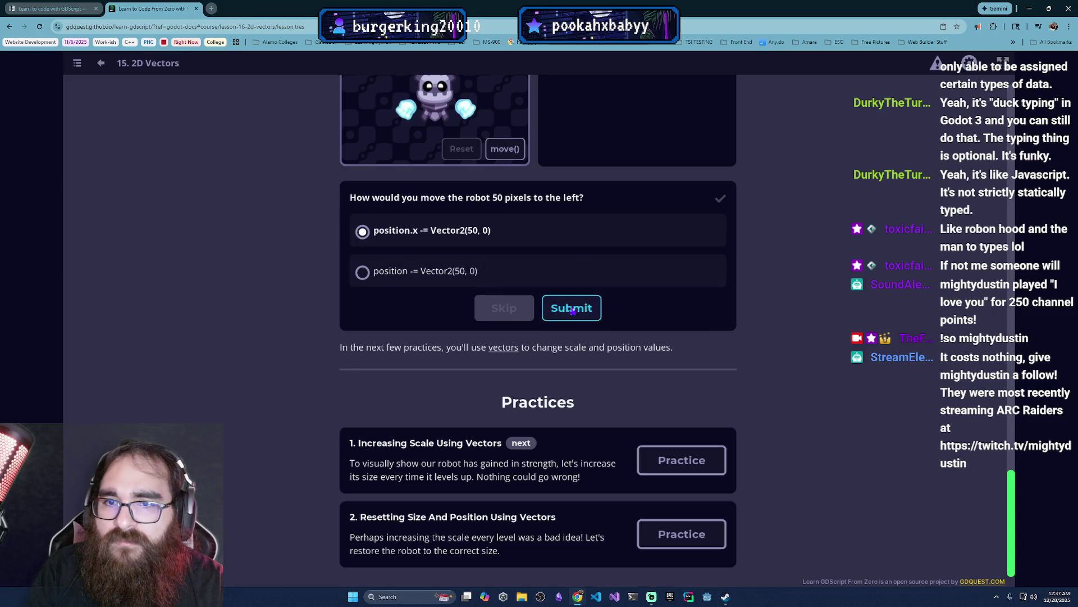
{"action": "left_click", "coordinate": [393, 271]}
{"action": "left_click", "coordinate": [571, 308]}
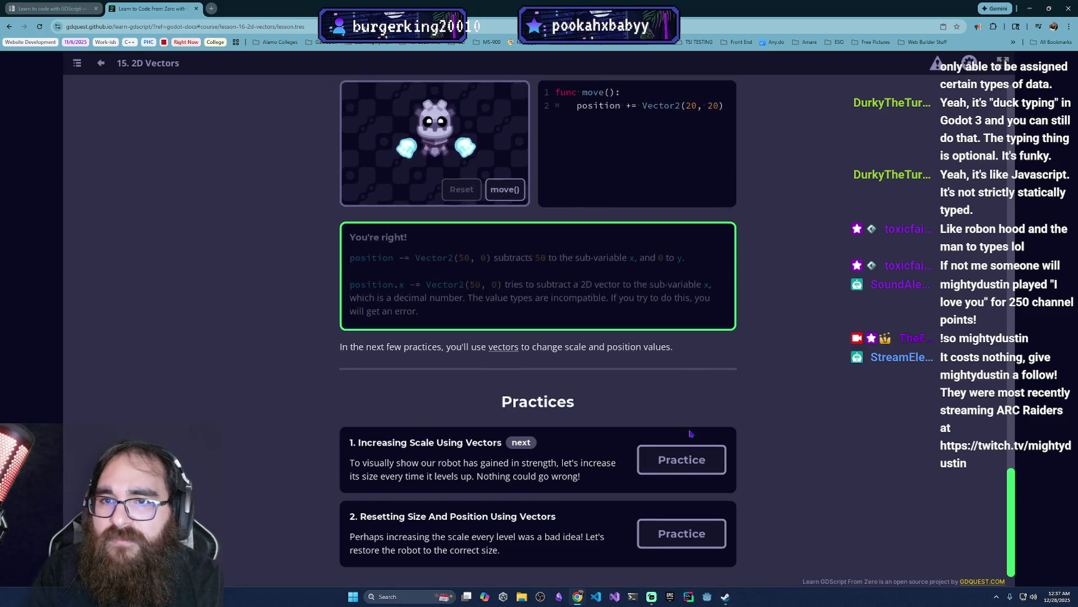
- Reopen the Increasing Scale Using Vectors practice
{"action": "scroll", "coordinate": [693, 431], "scroll_direction": "up", "scroll_amount": 3}
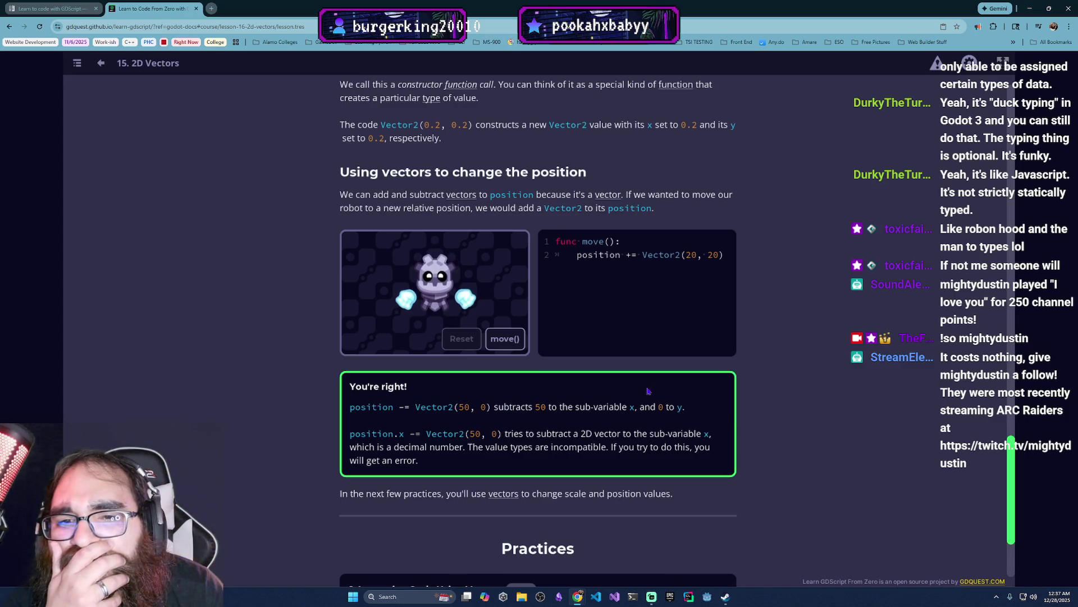
{"action": "scroll", "coordinate": [645, 391], "scroll_direction": "down", "scroll_amount": 2}
{"action": "scroll", "coordinate": [652, 392], "scroll_direction": "up", "scroll_amount": 5}
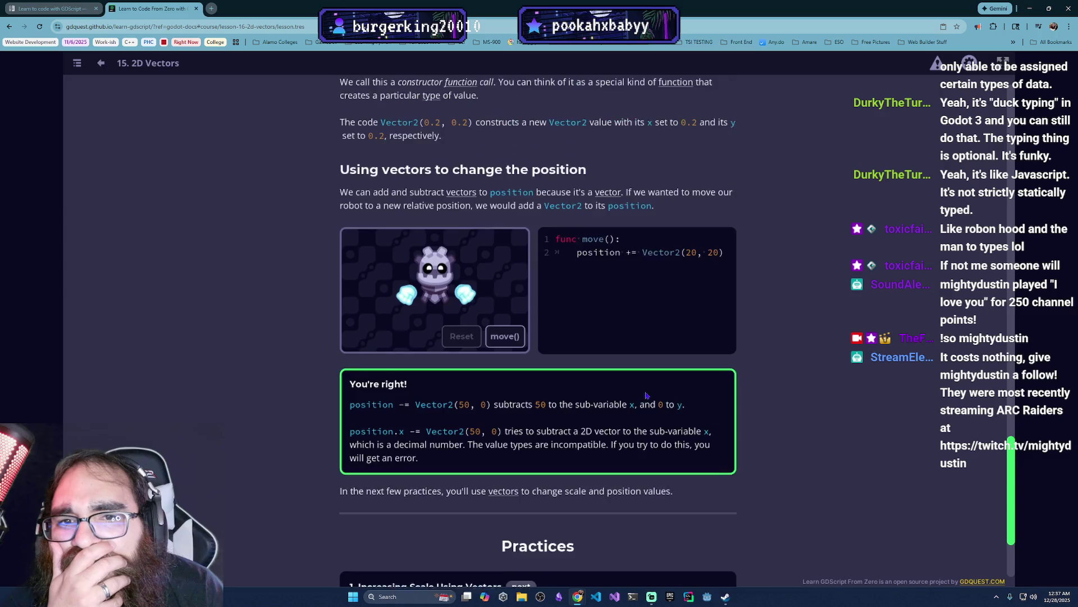
{"action": "scroll", "coordinate": [663, 393], "scroll_direction": "down", "scroll_amount": 5}
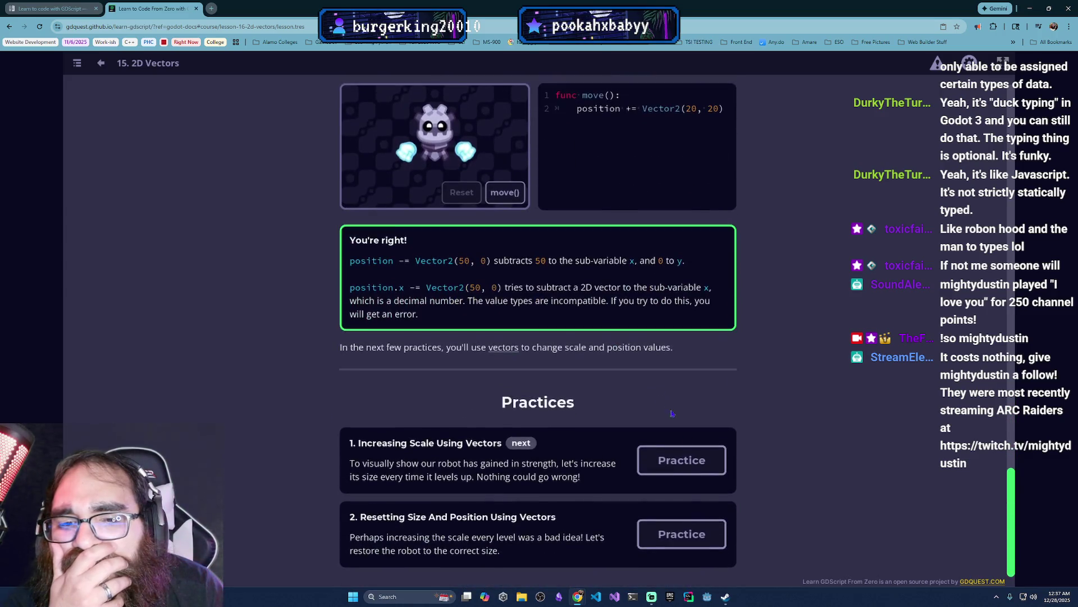
{"action": "left_click", "coordinate": [696, 460]}
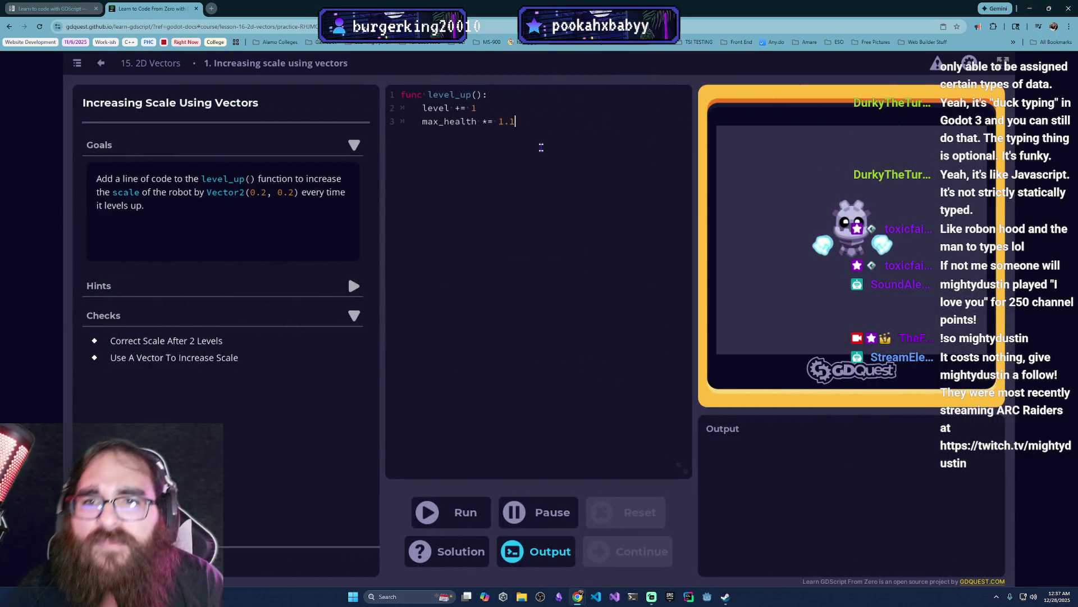
- Add scale += Vector2(0.2,0.2) to level_up(), pass both checks, and continue to the next practice
{"action": "left_click", "coordinate": [562, 143]}
{"action": "key", "text": "Return"}
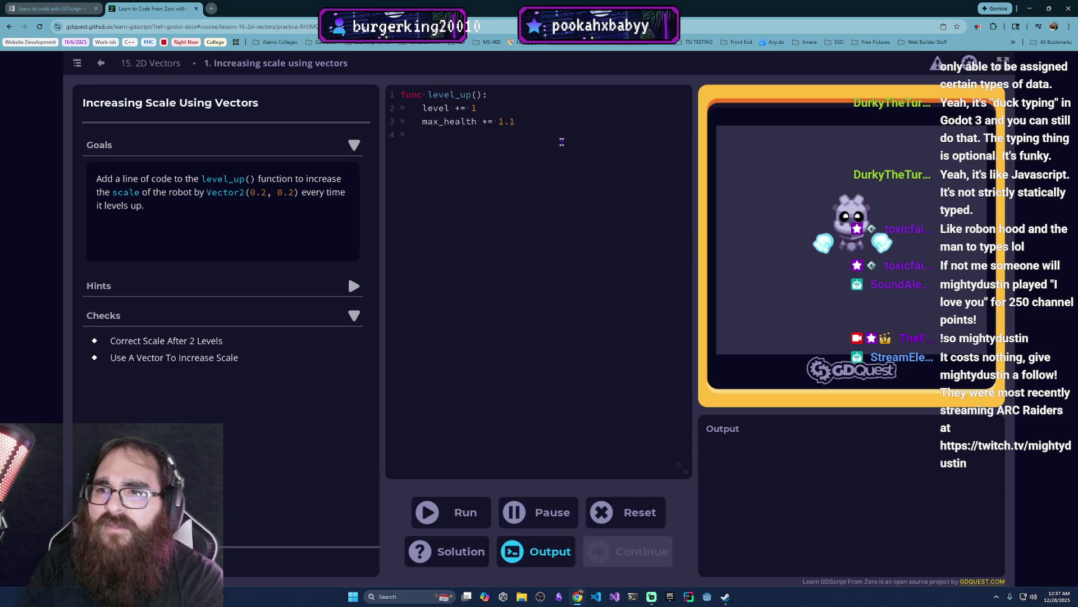
{"action": "type", "text": "scale +="}
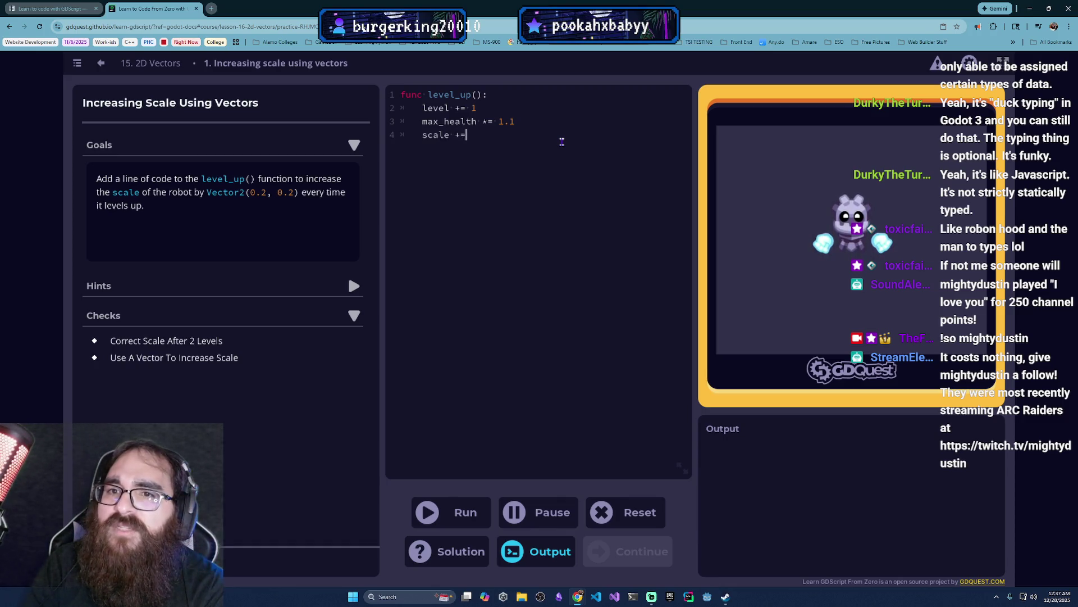
{"action": "type", "text": " Vecto"}
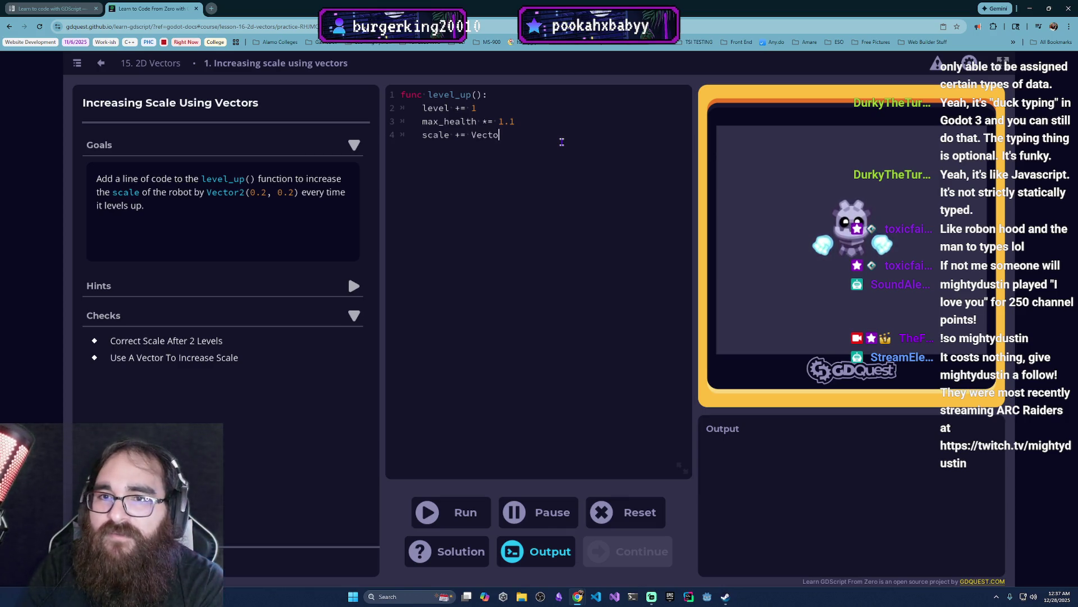
{"action": "type", "text": "r2("}
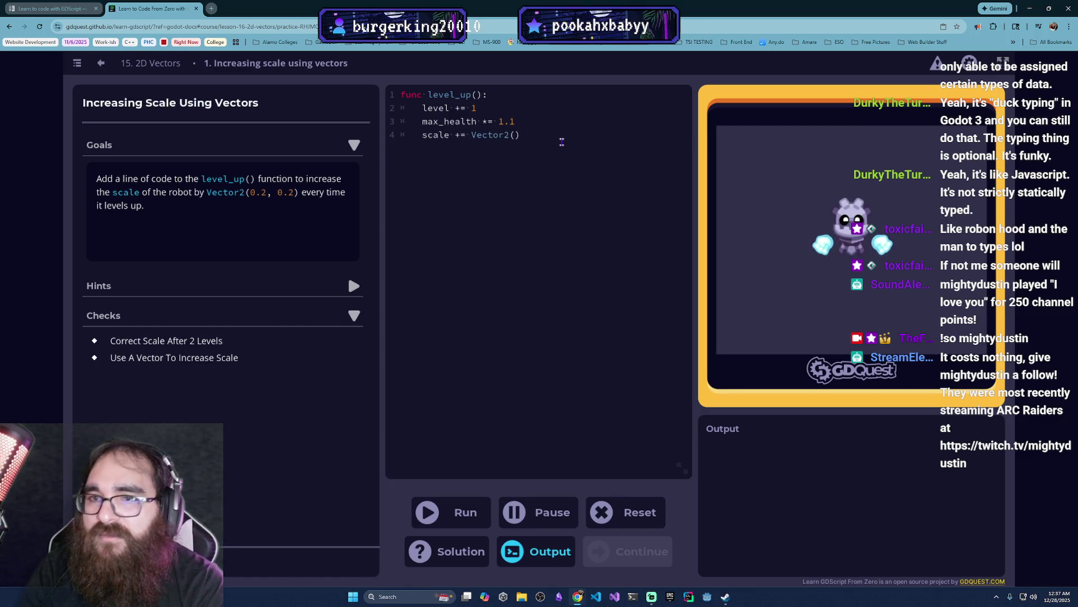
{"action": "type", "text": "0.2"}
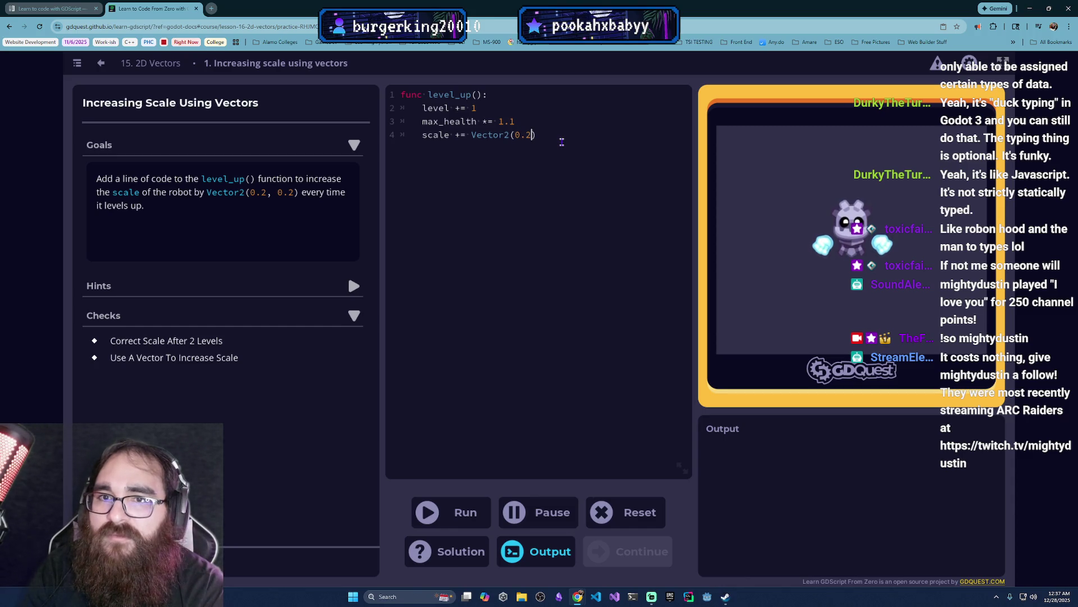
{"action": "type", "text": ",0.2"}
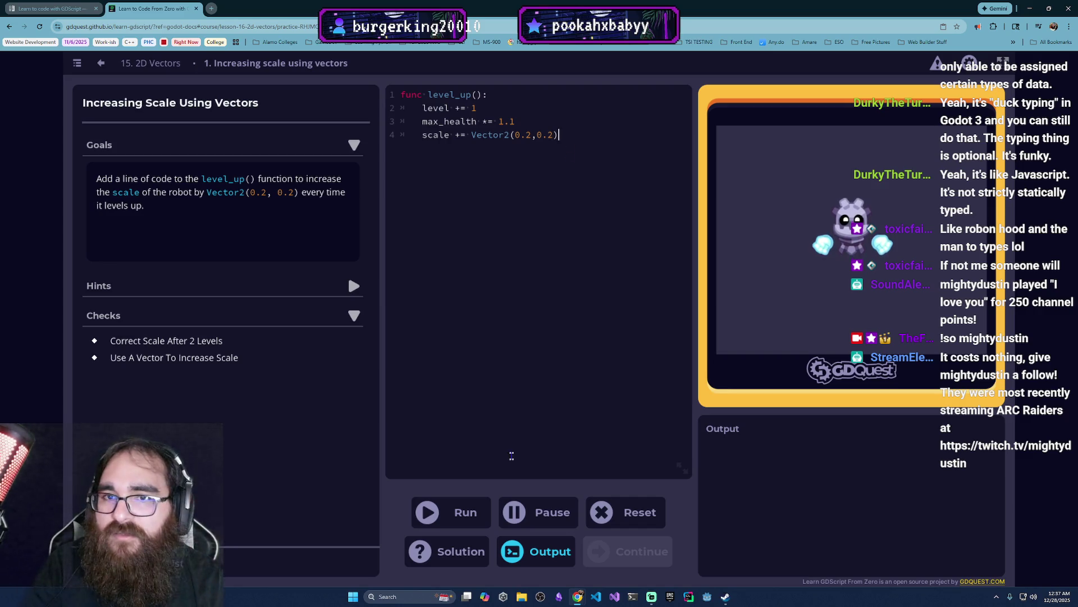
{"action": "left_click", "coordinate": [476, 500]}
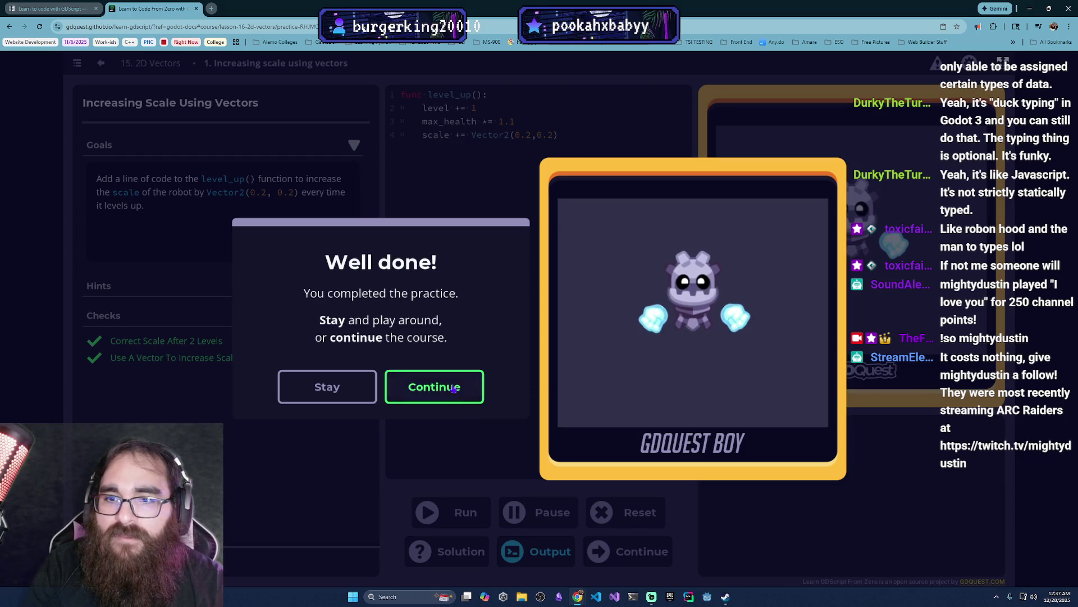
{"action": "left_click", "coordinate": [434, 386]}
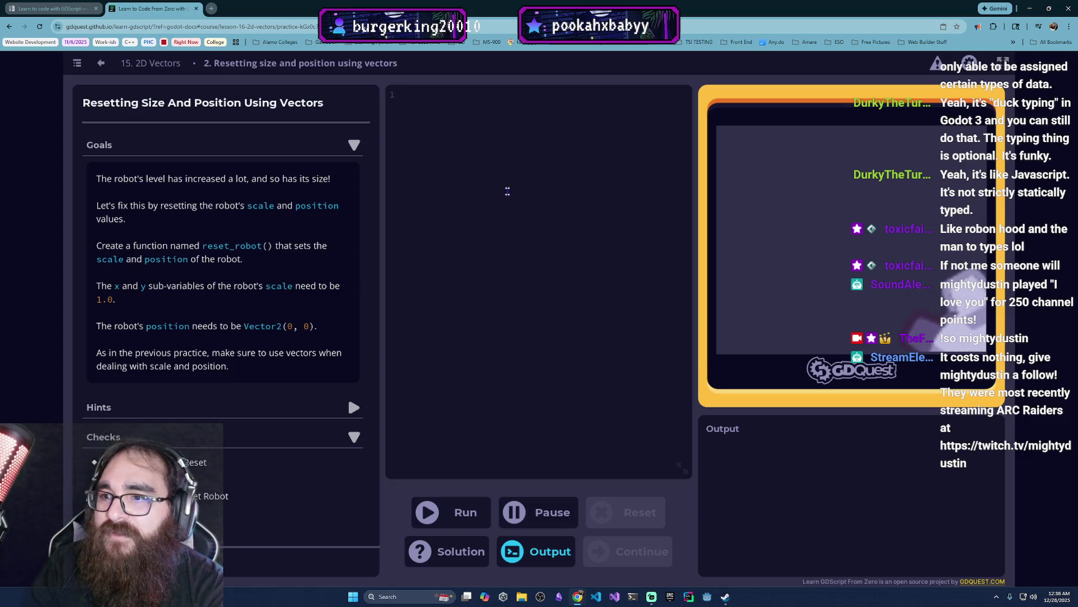
- Write reset_robot() with scale = Vector2(1.0, 1.0) and position = Vector2(0,0), then run it
{"action": "type", "text": "reset_robt("}
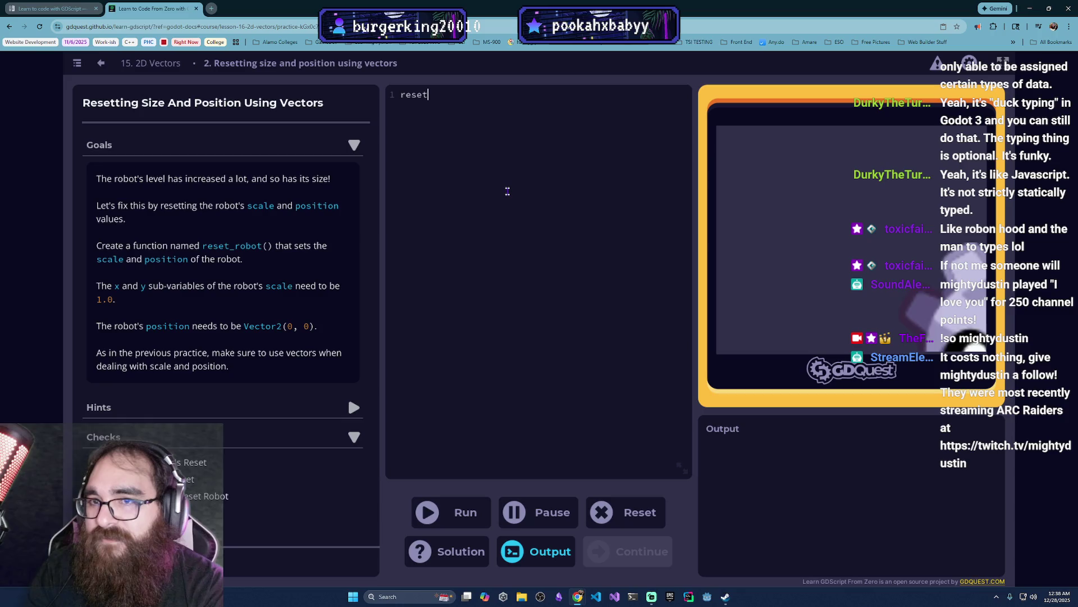
{"action": "key", "text": "BackSpace"}
{"action": "key", "text": "BackSpace"}
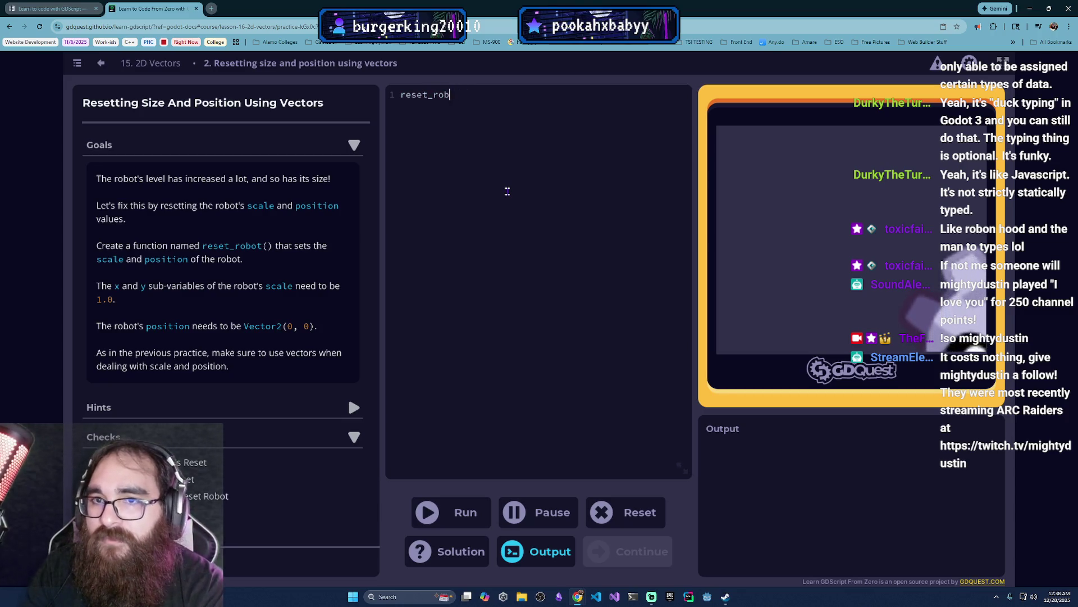
{"action": "type", "text": "ot():"}
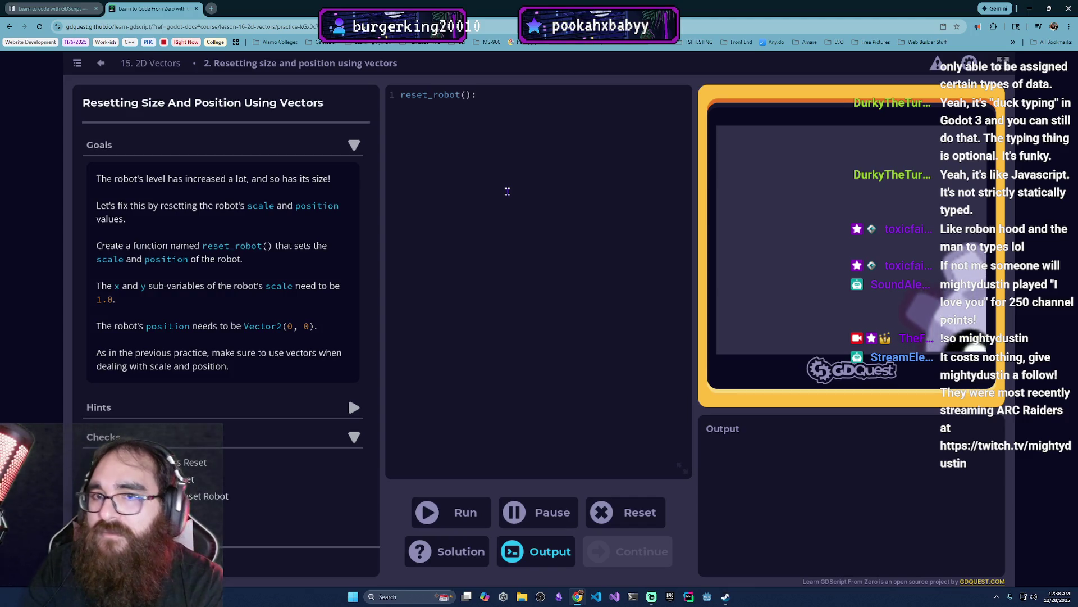
{"action": "type", "text": "func"}
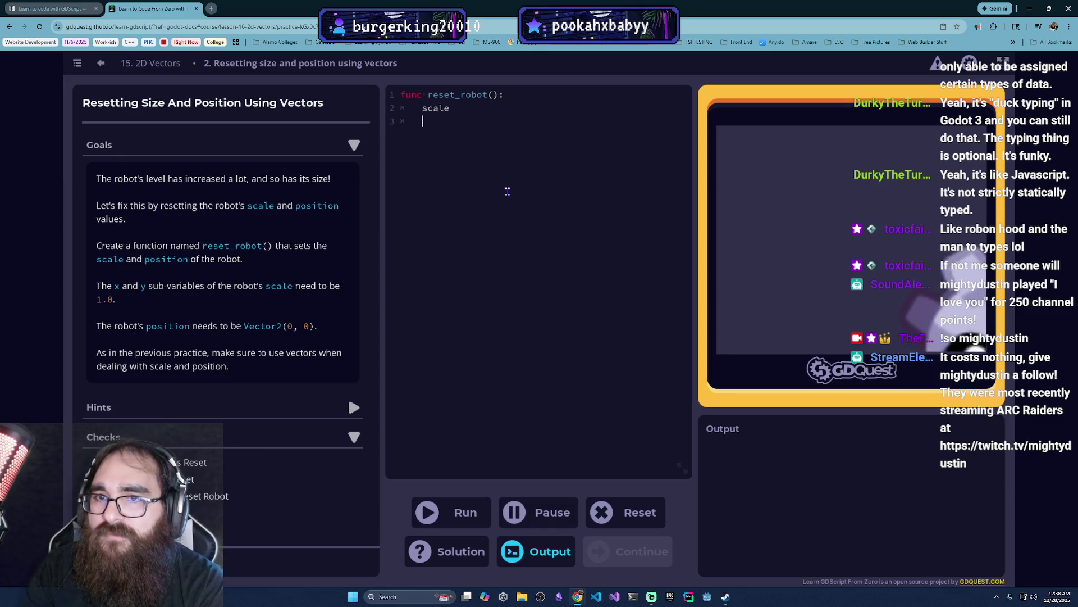
{"action": "type", "text": "ition"}
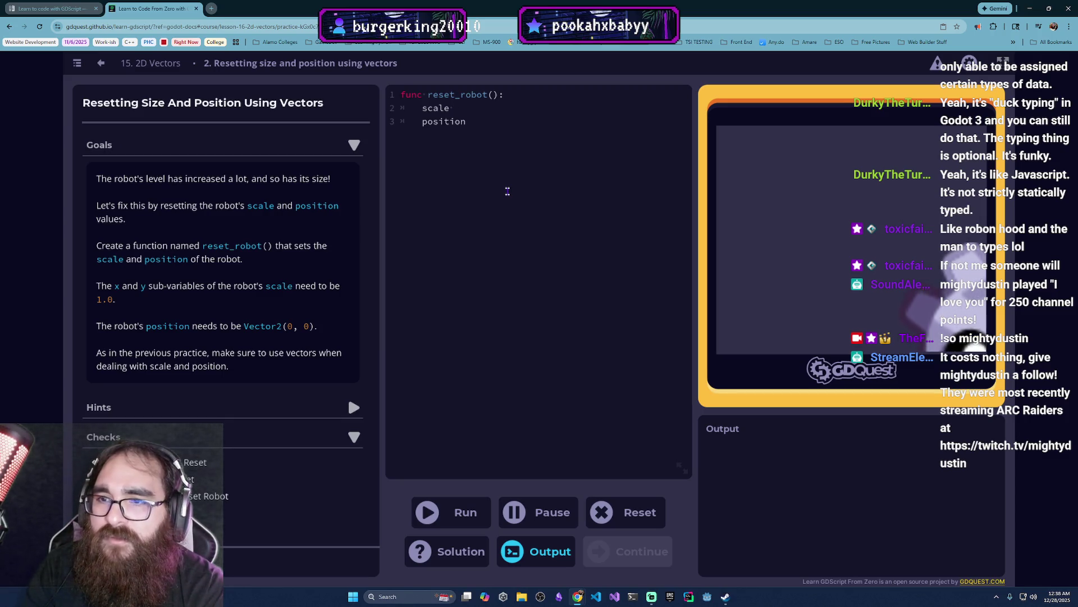
{"action": "type", "text": "= Ve"}
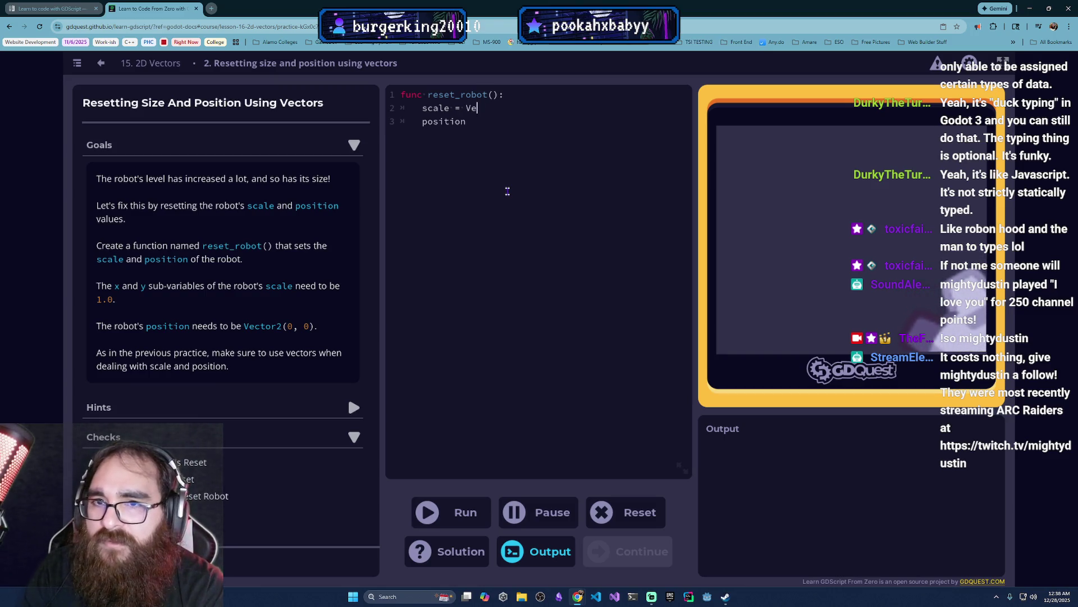
{"action": "type", "text": "ctor2(1.0,"}
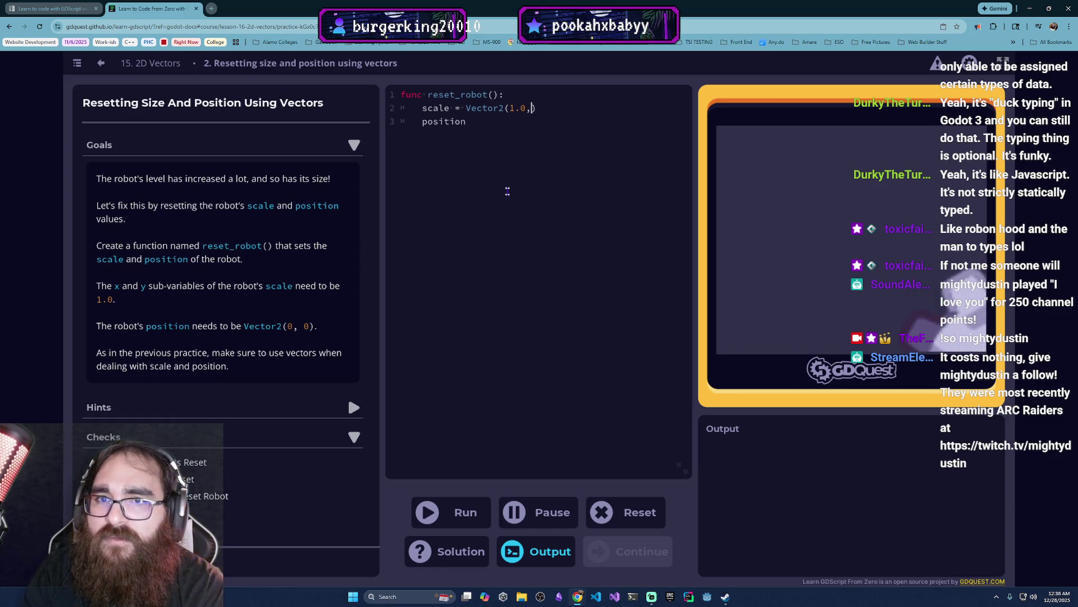
{"action": "type", "text": " 1.0"}
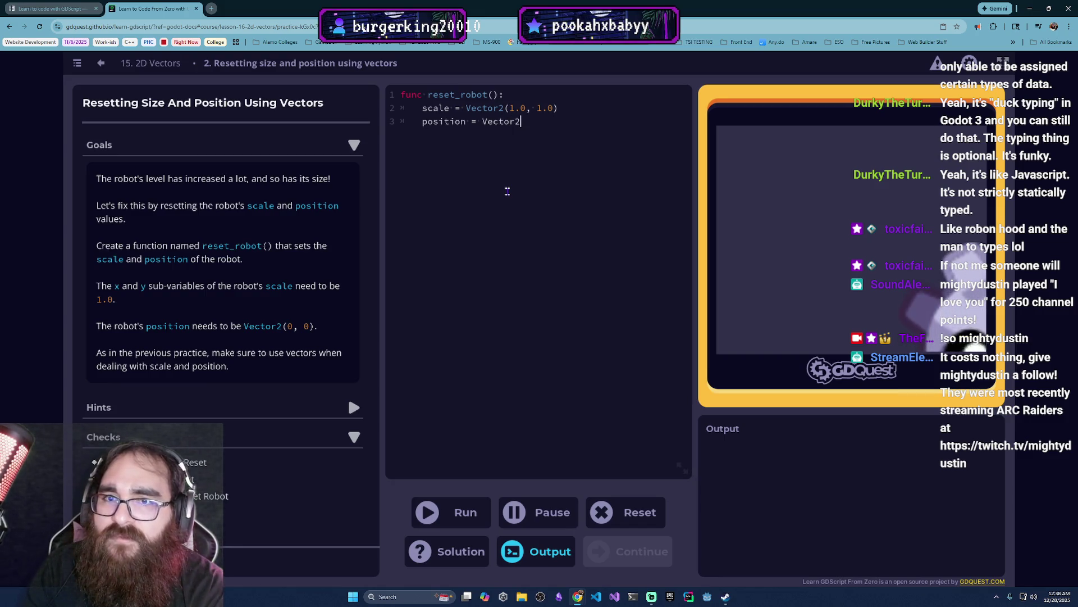
{"action": "type", "text": "(0,0"}
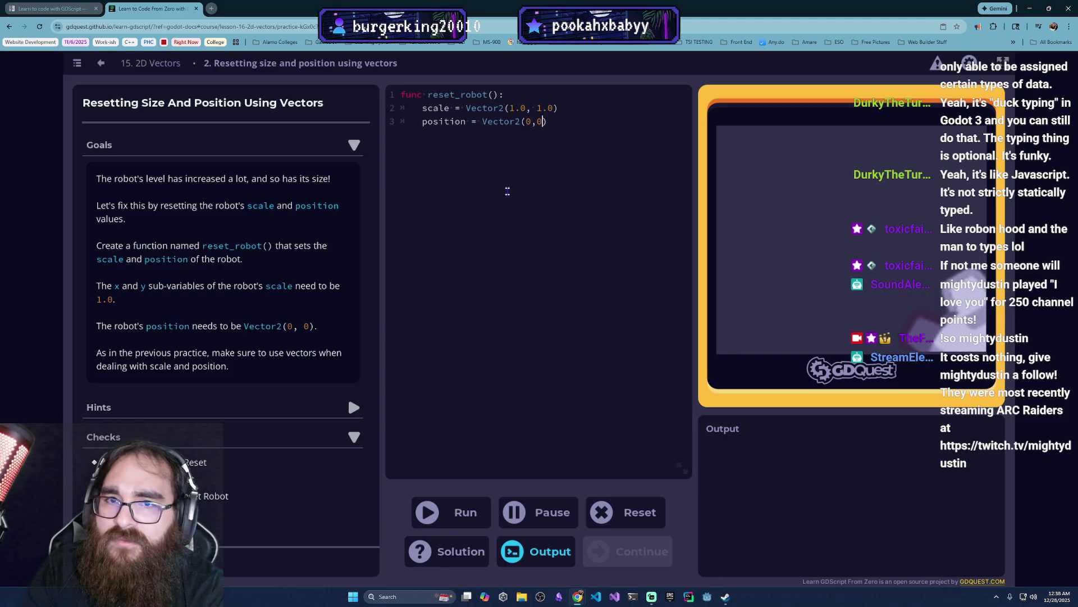
{"action": "left_click", "coordinate": [455, 512]}
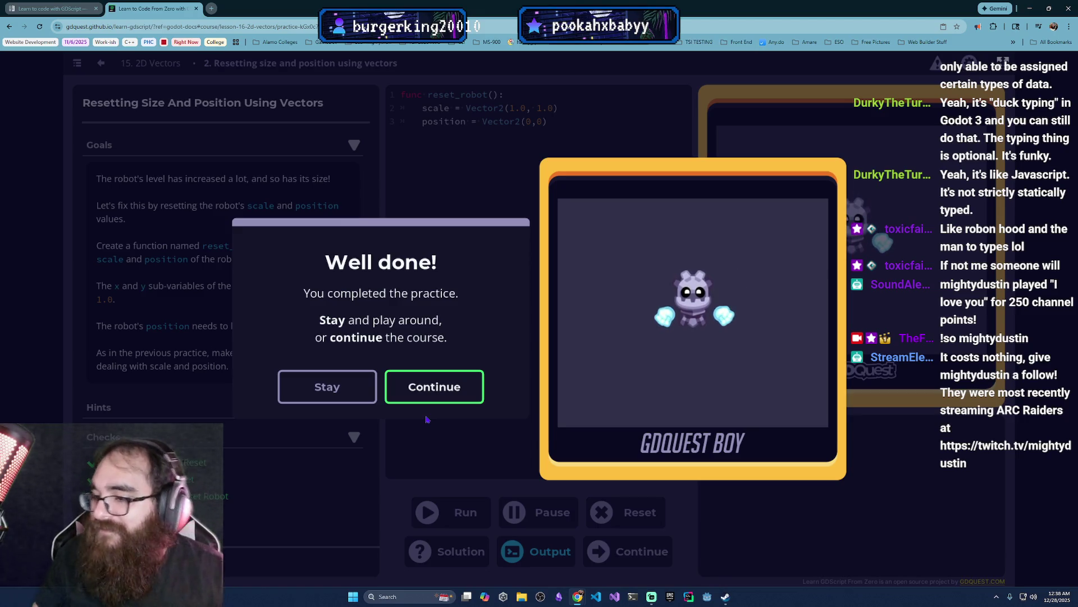
- Continue to the While Loops lesson, run the move_to_right() demo twice, then reset the robot
{"action": "left_click", "coordinate": [436, 393]}
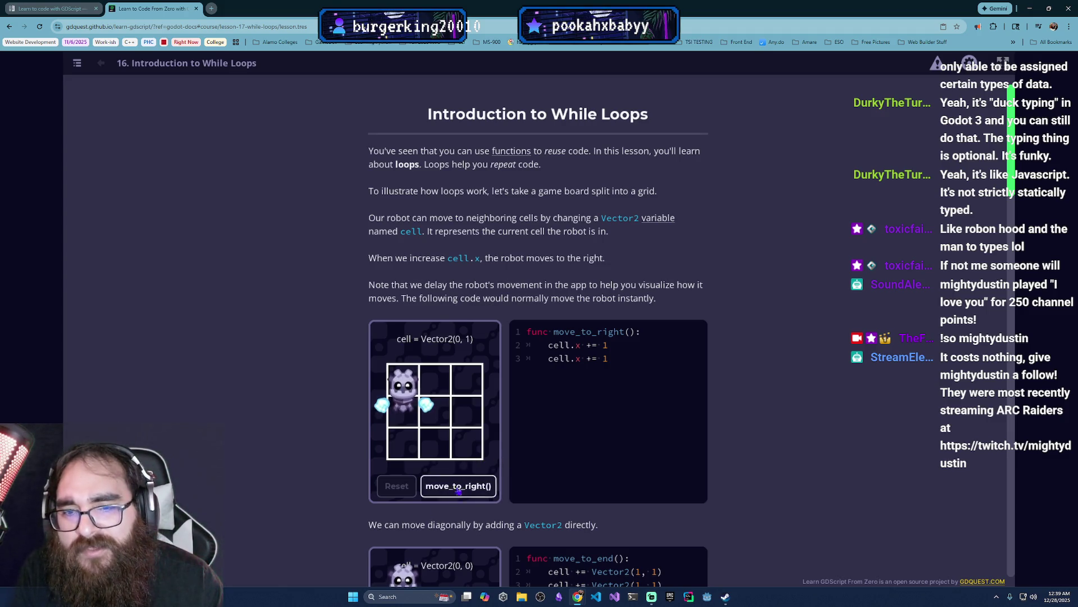
{"action": "left_click", "coordinate": [467, 486]}
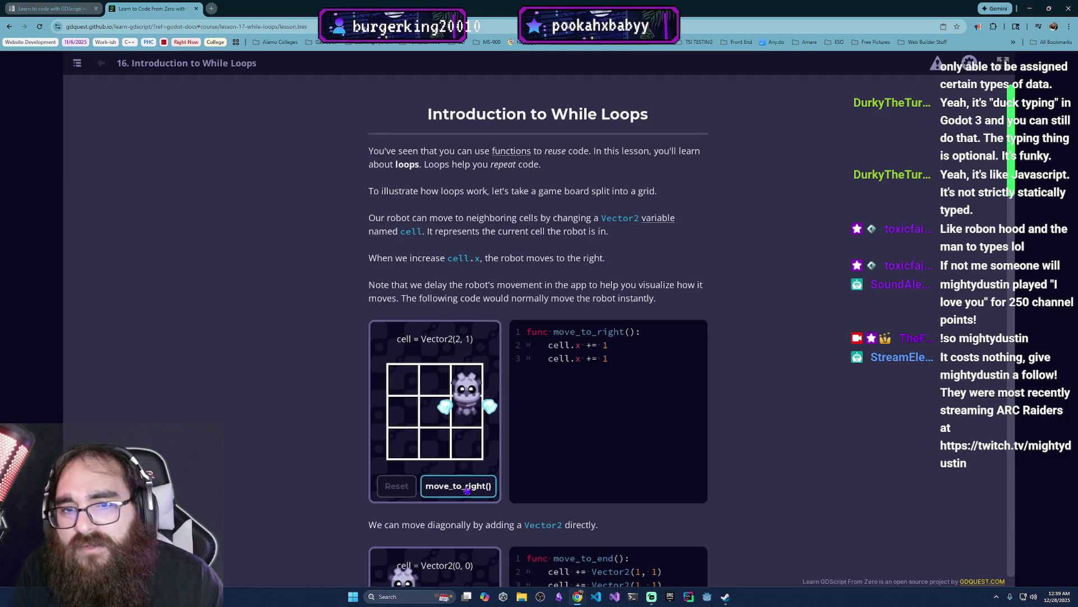
{"action": "left_click", "coordinate": [465, 491]}
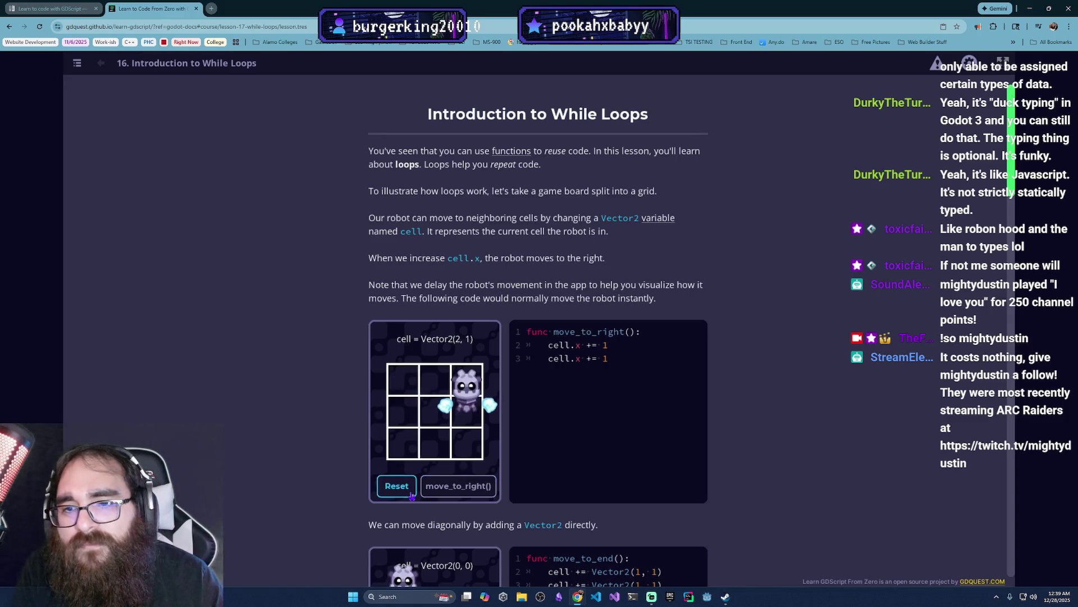
{"action": "left_click", "coordinate": [397, 486]}
- Run the move_to_end() demo so the robot travels diagonally to Vector2(2, 2)
{"action": "scroll", "coordinate": [528, 407], "scroll_direction": "down", "scroll_amount": 2}
{"action": "scroll", "coordinate": [528, 406], "scroll_direction": "down", "scroll_amount": 1}
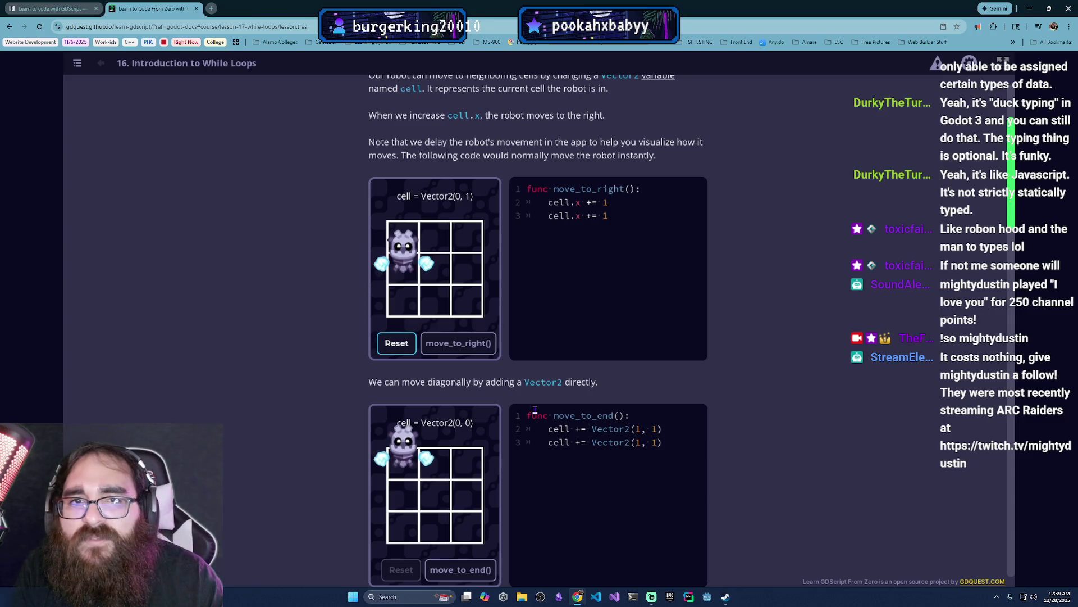
{"action": "scroll", "coordinate": [531, 412], "scroll_direction": "down", "scroll_amount": 2}
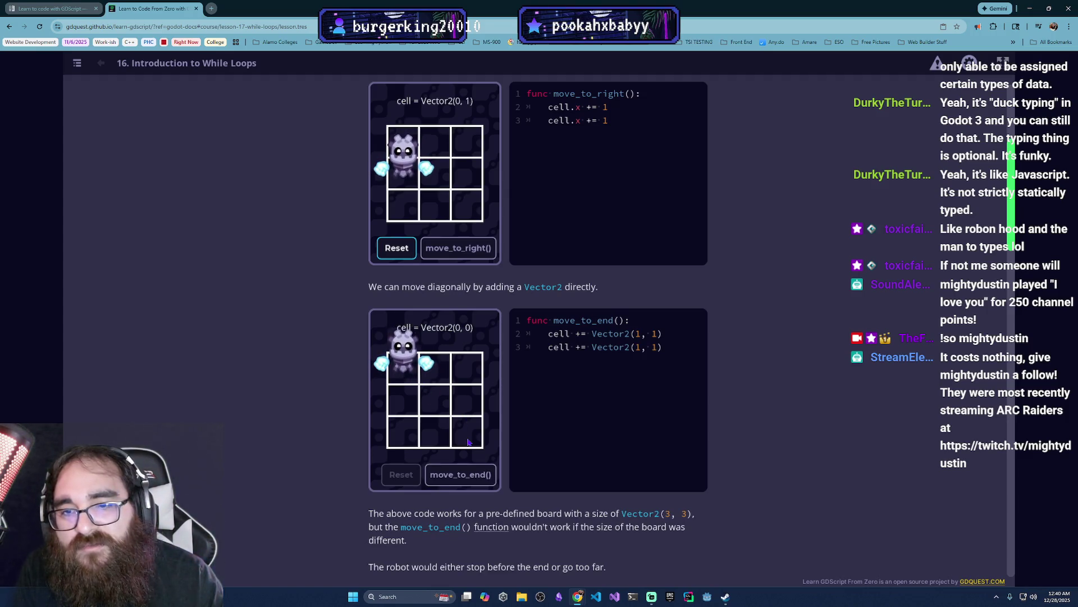
{"action": "left_click", "coordinate": [474, 475]}
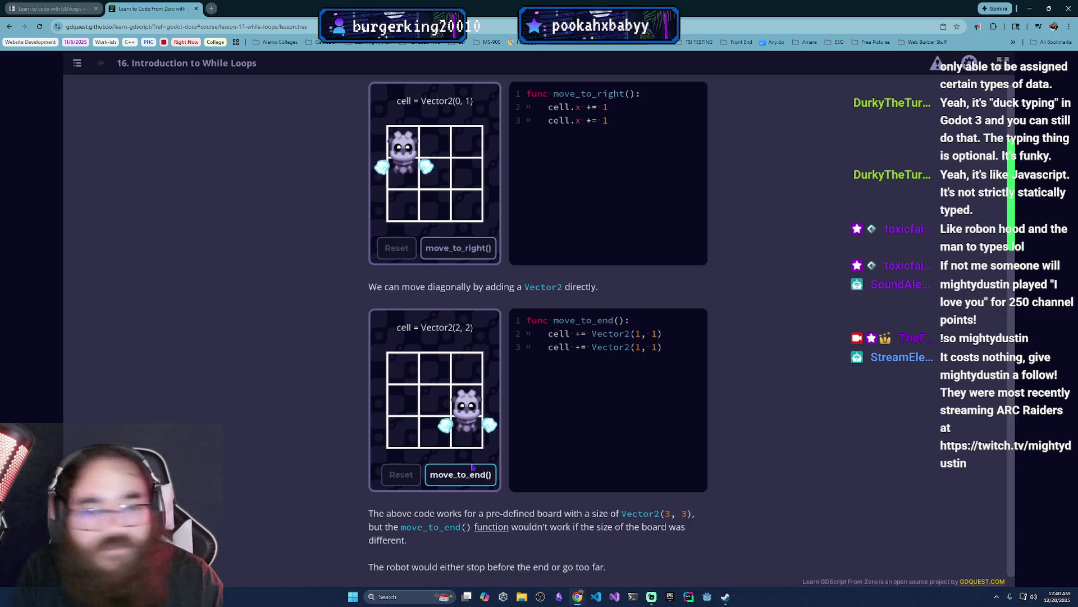
- Step through the run() example's first loop pass, printing 0 and raising number to 1
{"action": "scroll", "coordinate": [475, 466], "scroll_direction": "down", "scroll_amount": 6}
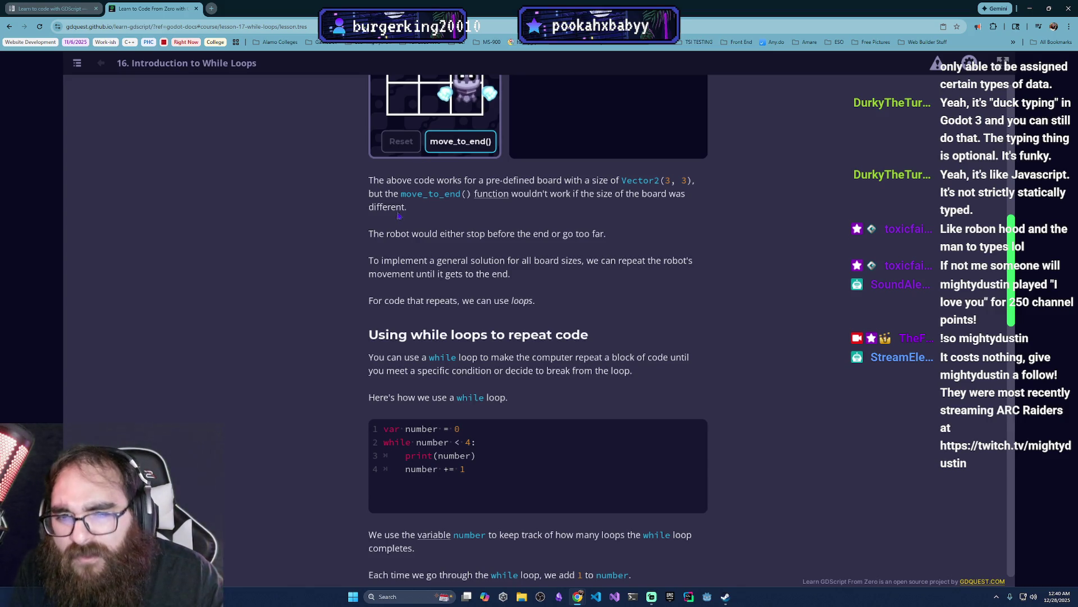
{"action": "scroll", "coordinate": [609, 298], "scroll_direction": "down", "scroll_amount": 3}
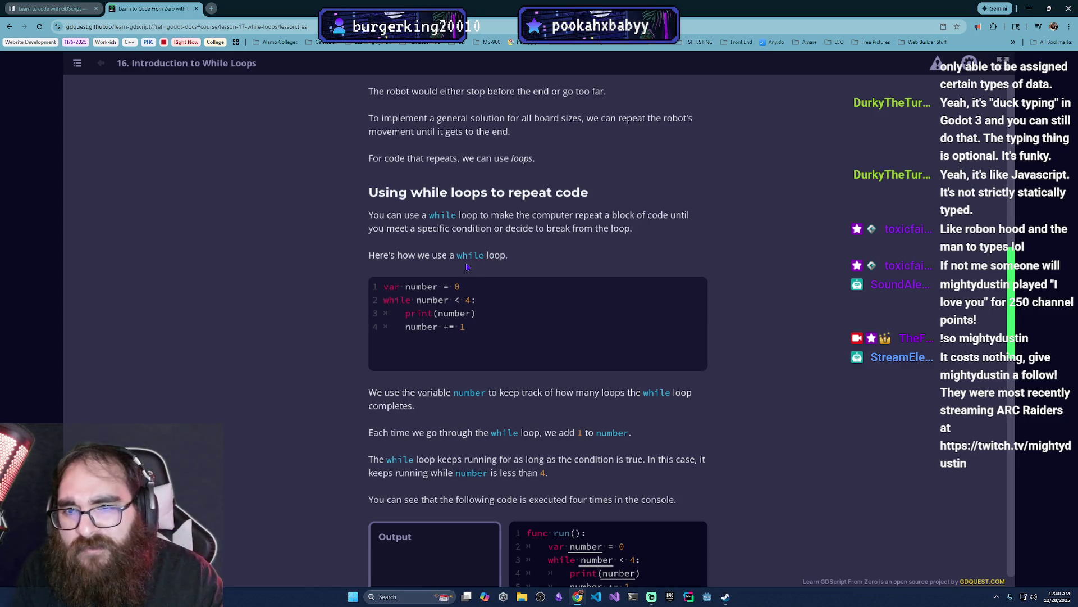
{"action": "scroll", "coordinate": [473, 268], "scroll_direction": "down", "scroll_amount": 1}
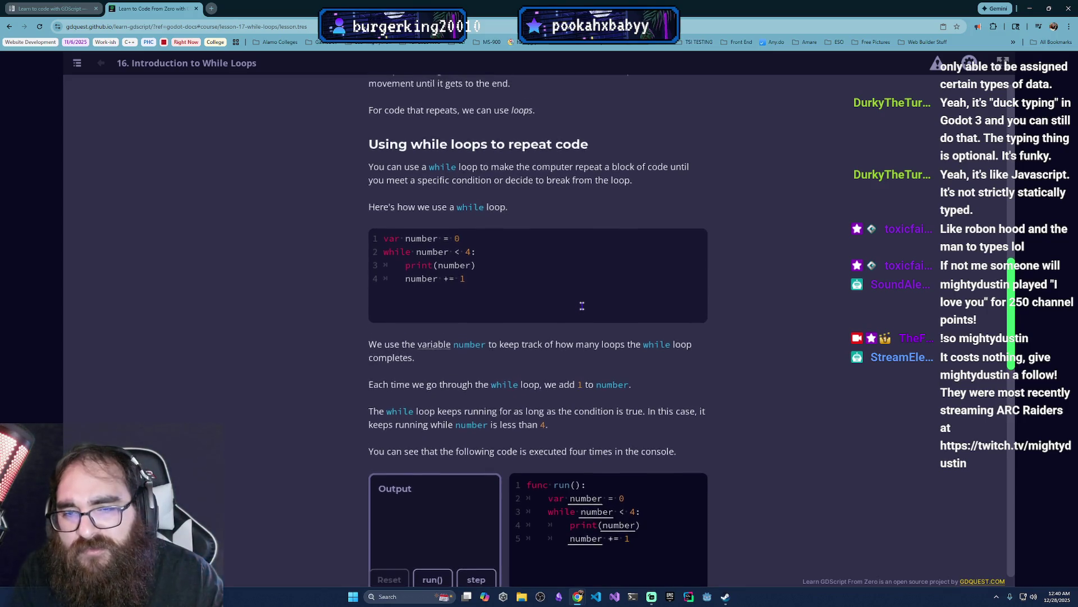
{"action": "scroll", "coordinate": [575, 312], "scroll_direction": "down", "scroll_amount": 3}
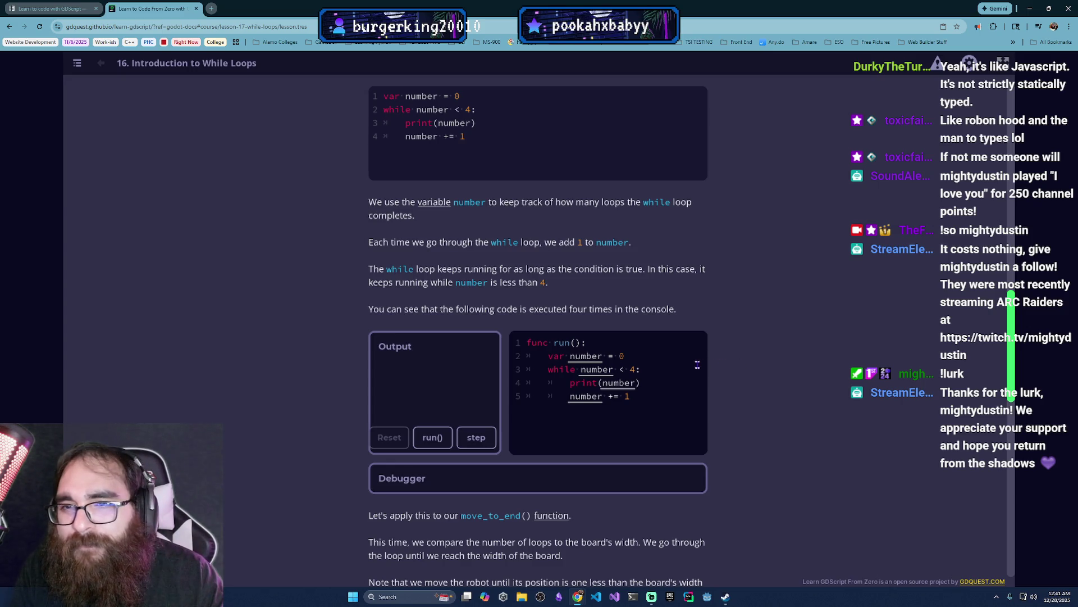
{"action": "scroll", "coordinate": [682, 372], "scroll_direction": "down", "scroll_amount": 2}
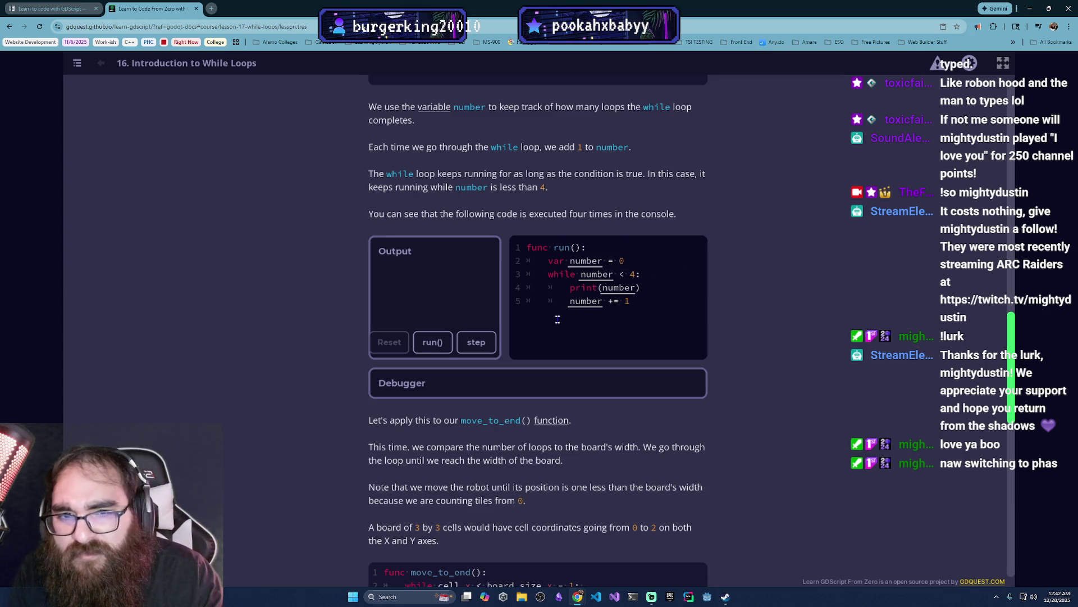
{"action": "left_click", "coordinate": [476, 347]}
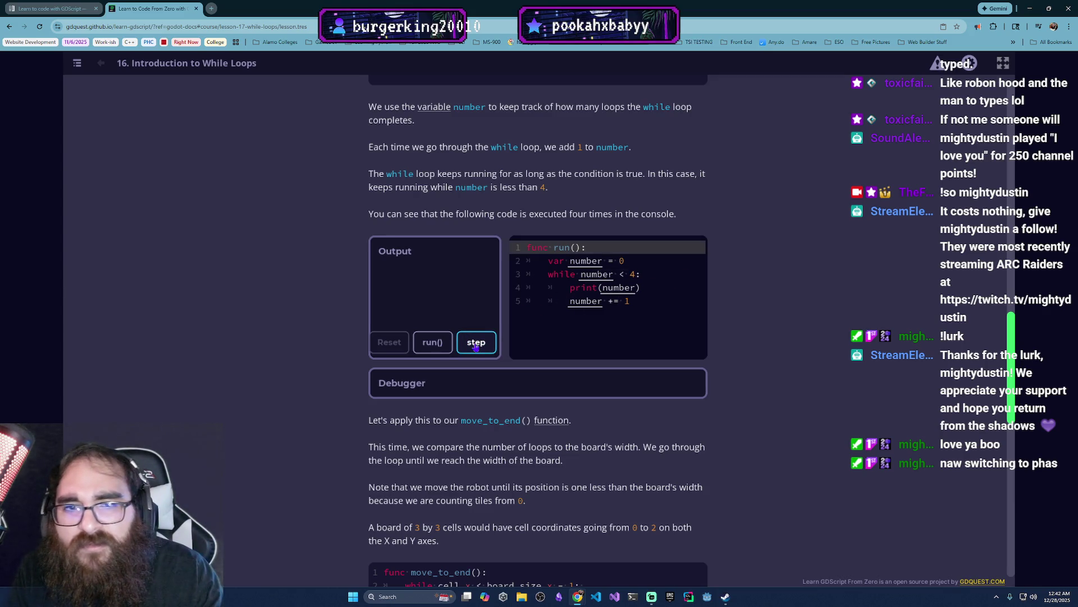
{"action": "left_click", "coordinate": [475, 347]}
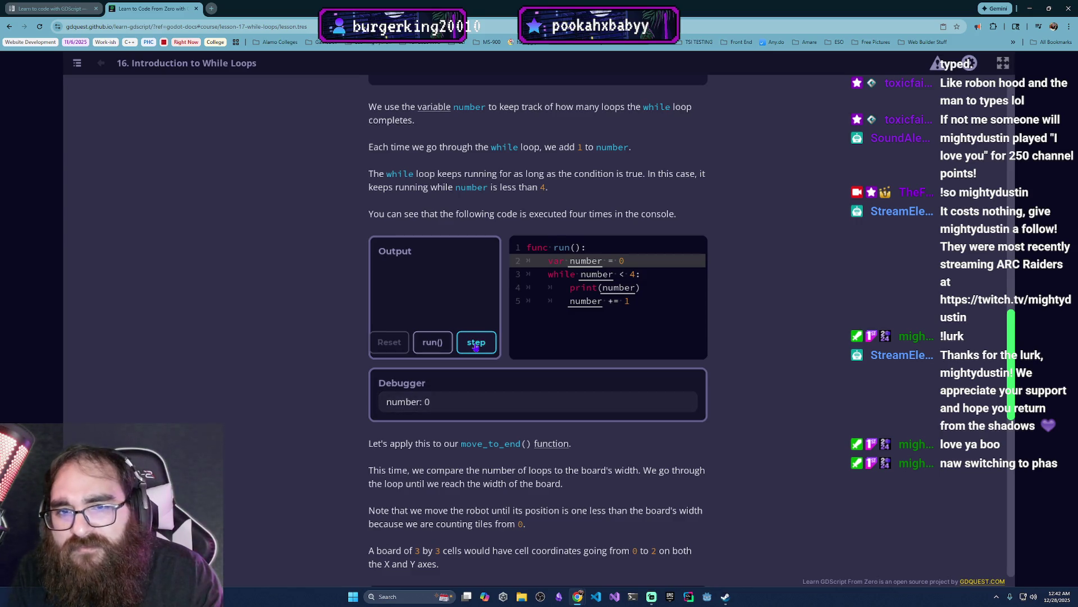
{"action": "left_click", "coordinate": [475, 347]}
{"action": "left_click", "coordinate": [475, 346]}
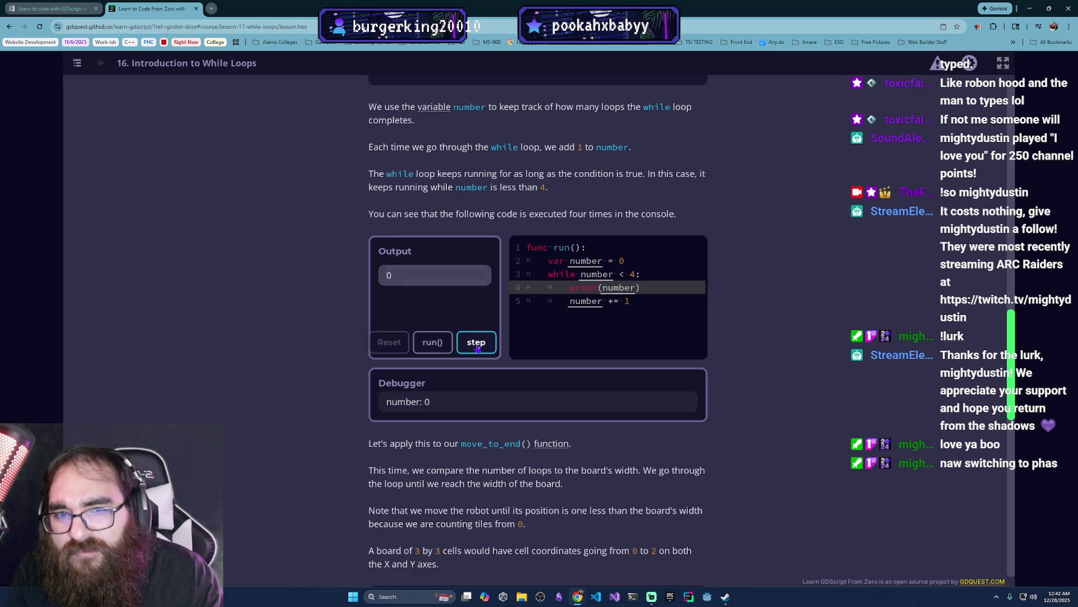
{"action": "left_click", "coordinate": [476, 345]}
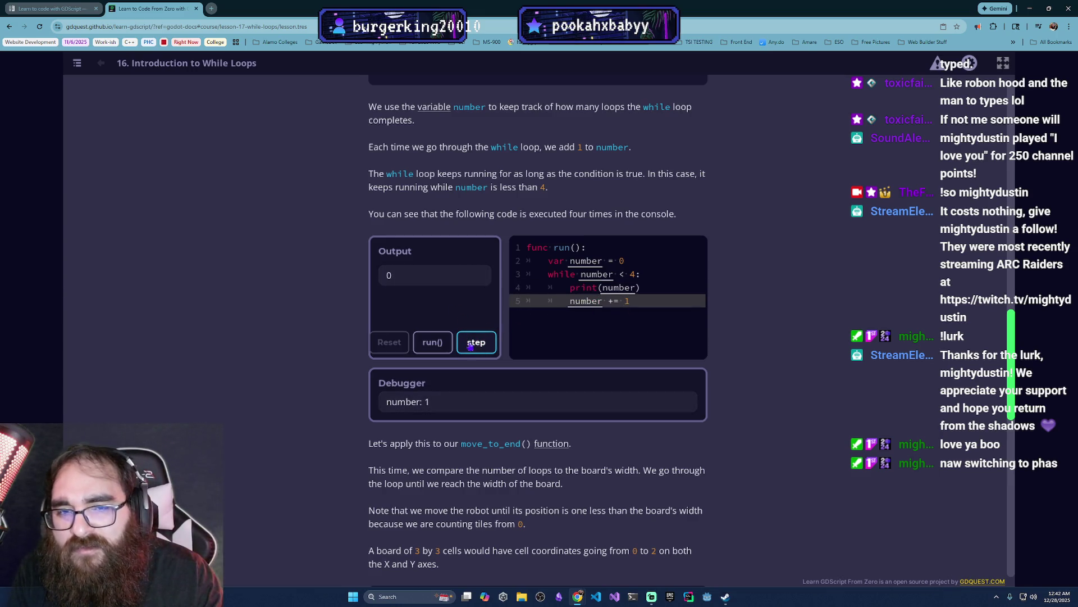
- Keep stepping the while loop through printing 1, 2 and 3 until number reaches 4
{"action": "left_click", "coordinate": [489, 345]}
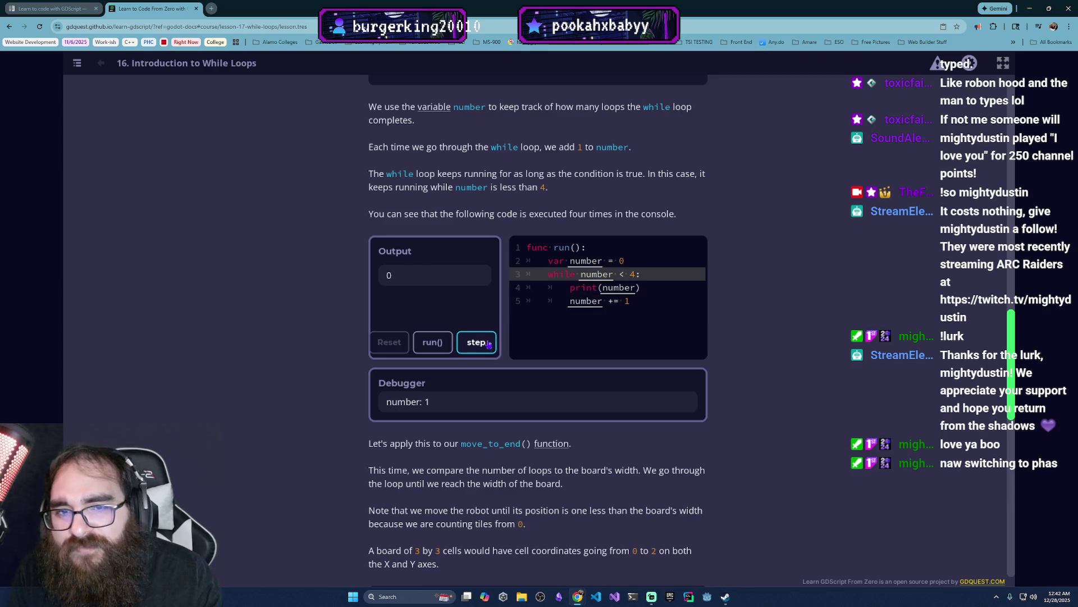
{"action": "left_click", "coordinate": [489, 345]}
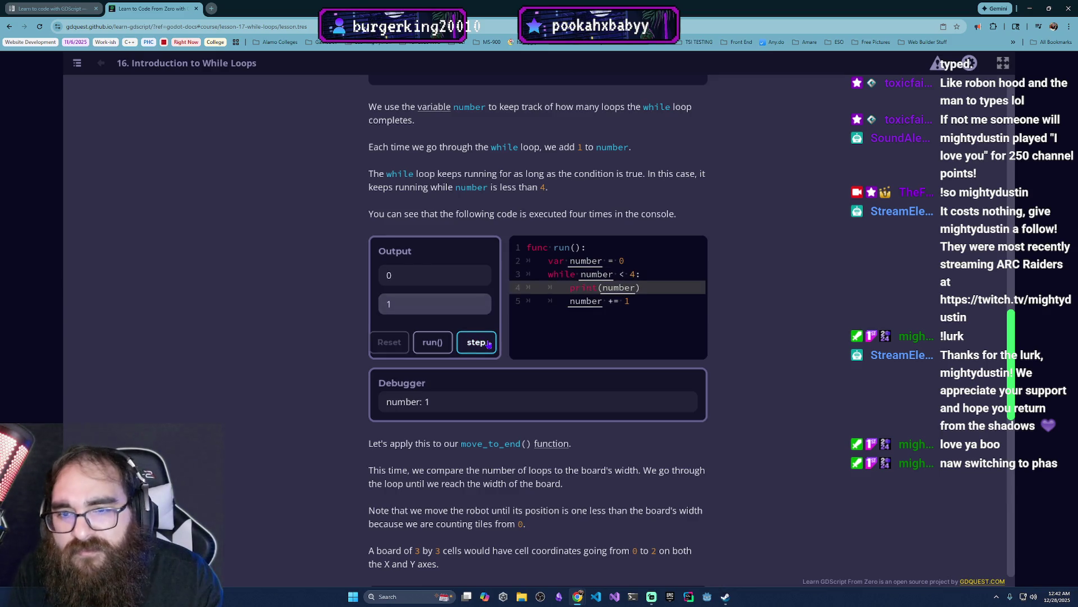
{"action": "left_click", "coordinate": [489, 344]}
{"action": "left_click", "coordinate": [488, 345]}
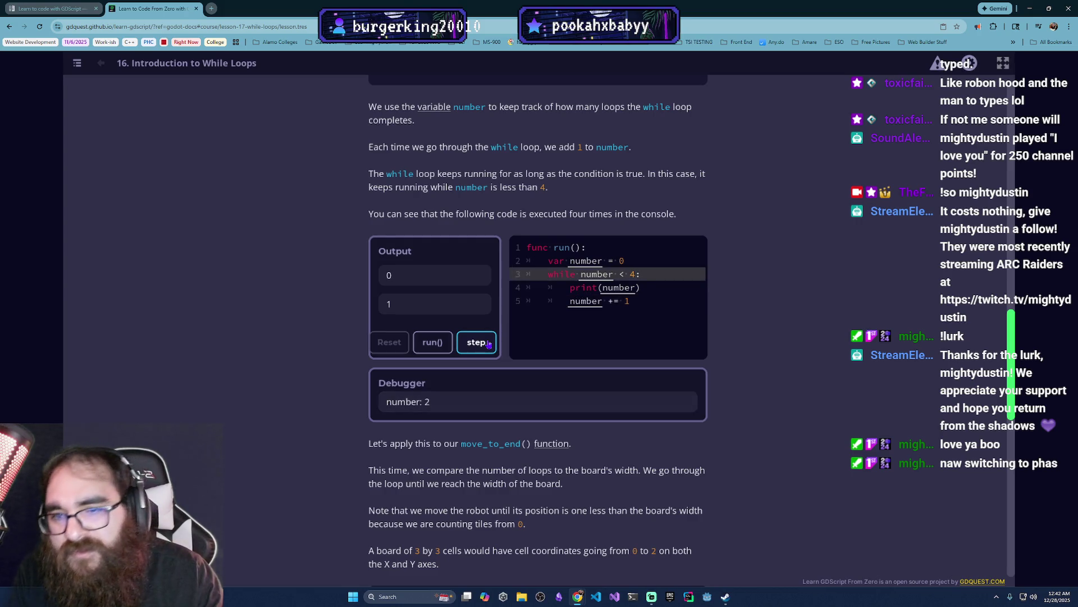
{"action": "left_click", "coordinate": [488, 345]}
{"action": "scroll", "coordinate": [488, 275], "scroll_direction": "down", "scroll_amount": 1}
{"action": "scroll", "coordinate": [488, 276], "scroll_direction": "down", "scroll_amount": 2}
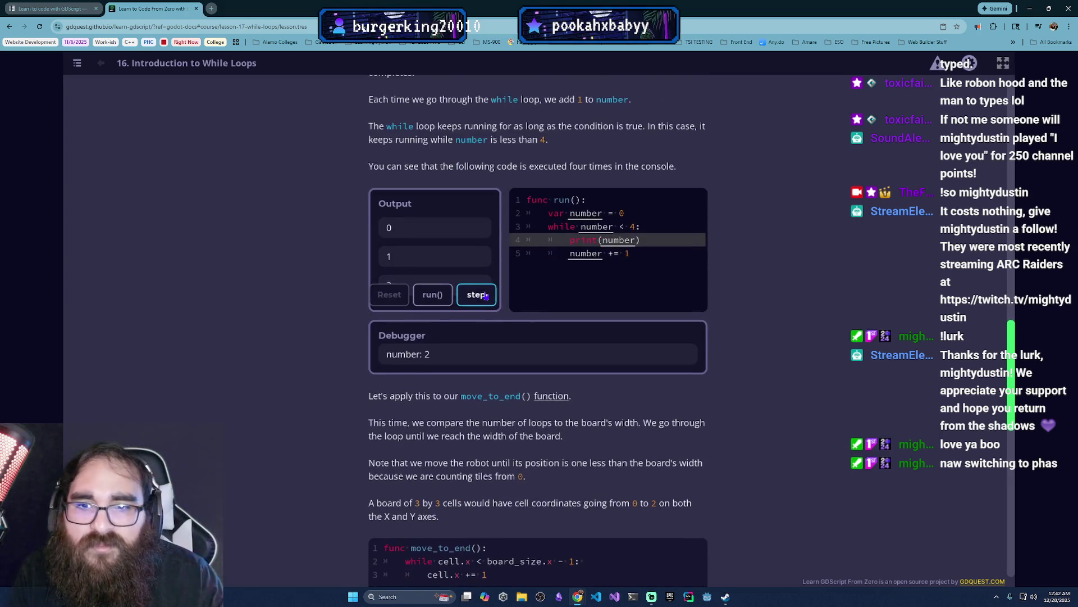
{"action": "left_click", "coordinate": [487, 297]}
{"action": "left_click", "coordinate": [486, 296]}
{"action": "left_click", "coordinate": [486, 296]}
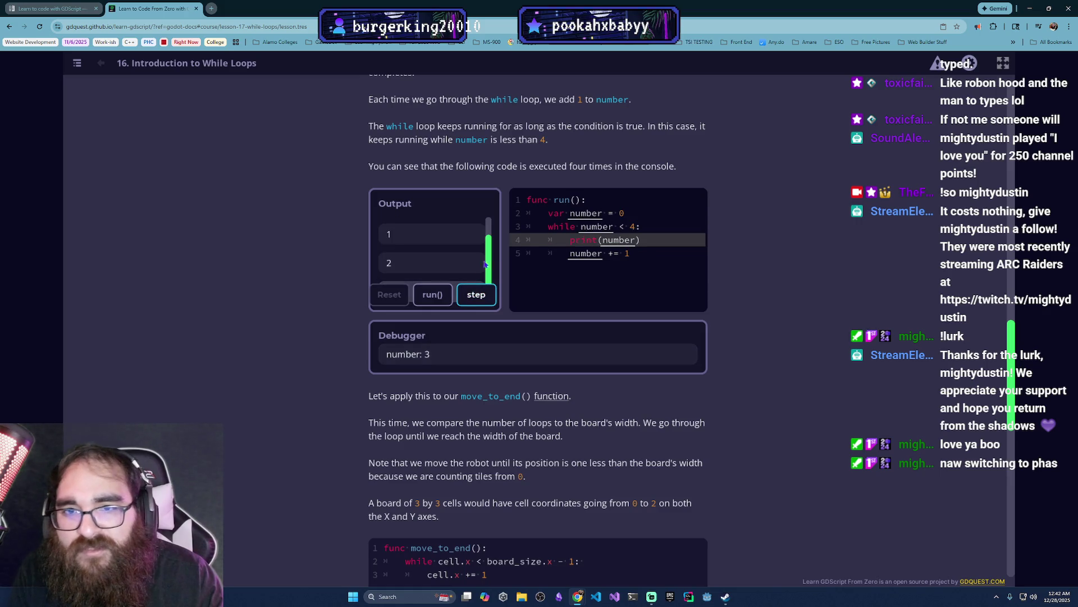
{"action": "left_click", "coordinate": [485, 299]}
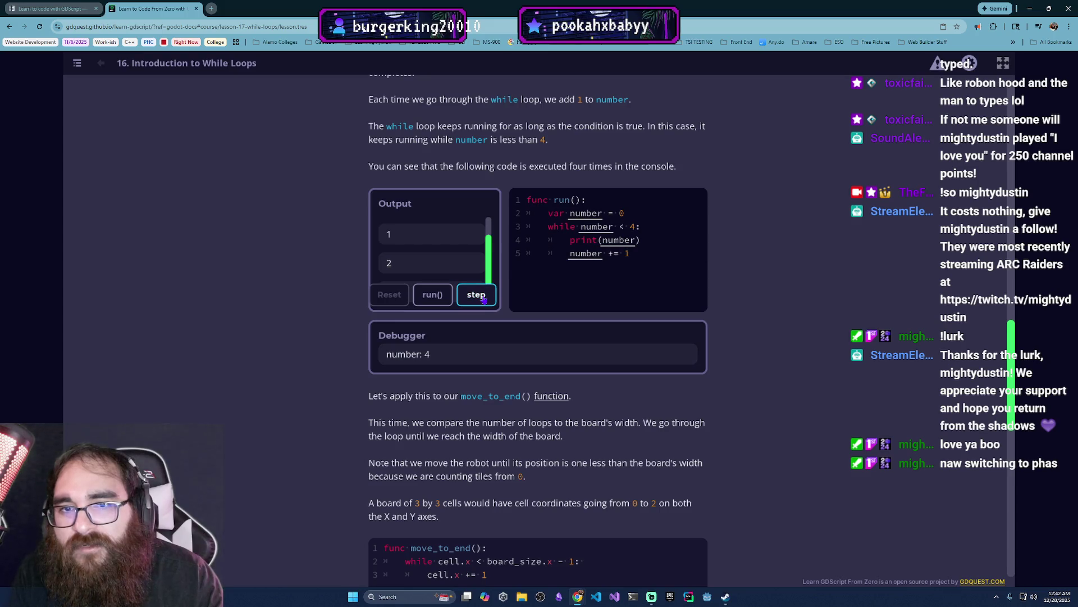
- Reset the while-loop example and run it all at once
{"action": "left_click", "coordinate": [484, 300]}
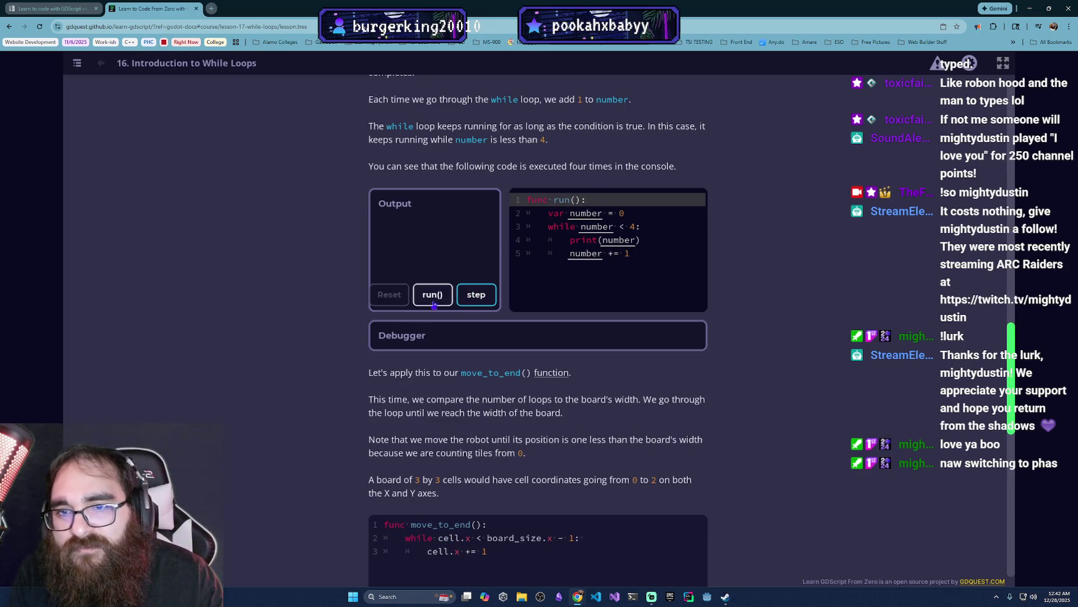
{"action": "scroll", "coordinate": [434, 300], "scroll_direction": "down", "scroll_amount": 2}
{"action": "left_click", "coordinate": [436, 205]}
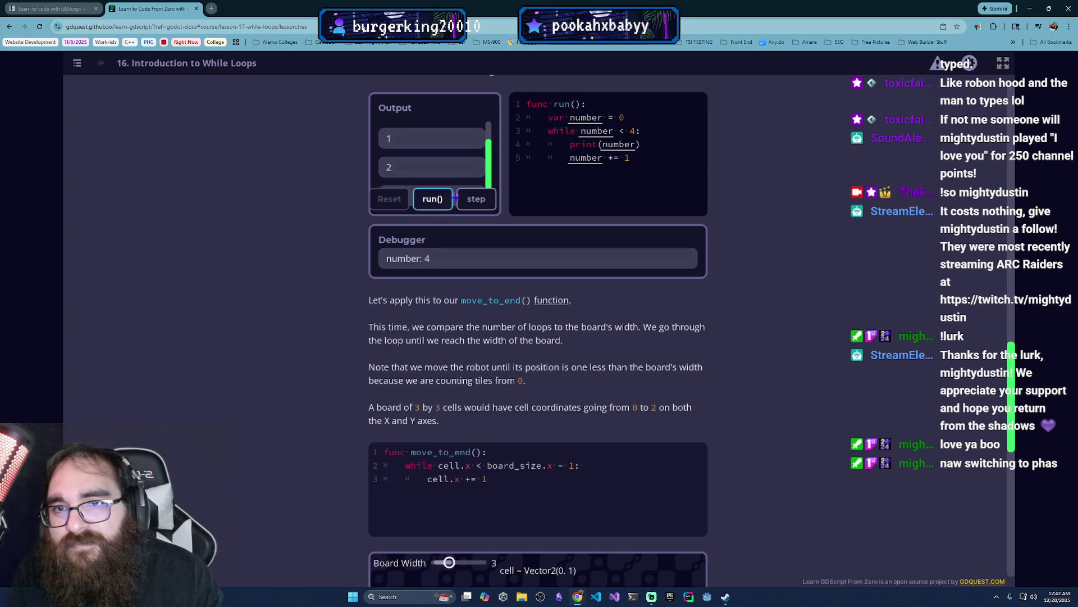
- Widen the board to 5 columns and run move_to_end(), reset, then run it again
{"action": "scroll", "coordinate": [456, 196], "scroll_direction": "up", "scroll_amount": 1}
{"action": "scroll", "coordinate": [461, 254], "scroll_direction": "down", "scroll_amount": 3}
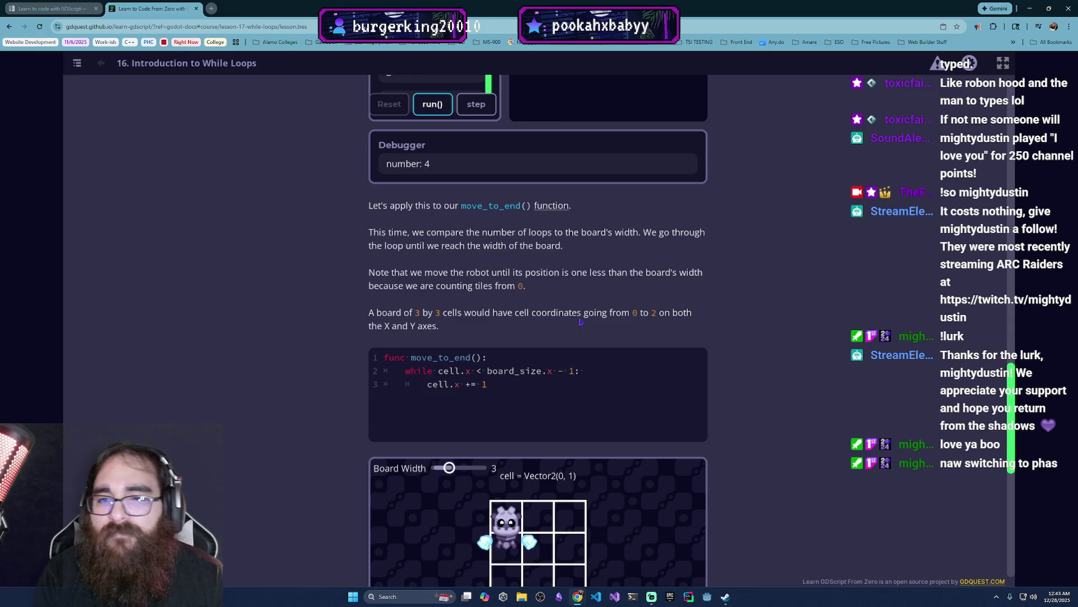
{"action": "scroll", "coordinate": [468, 432], "scroll_direction": "down", "scroll_amount": 1}
{"action": "scroll", "coordinate": [467, 432], "scroll_direction": "down", "scroll_amount": 2}
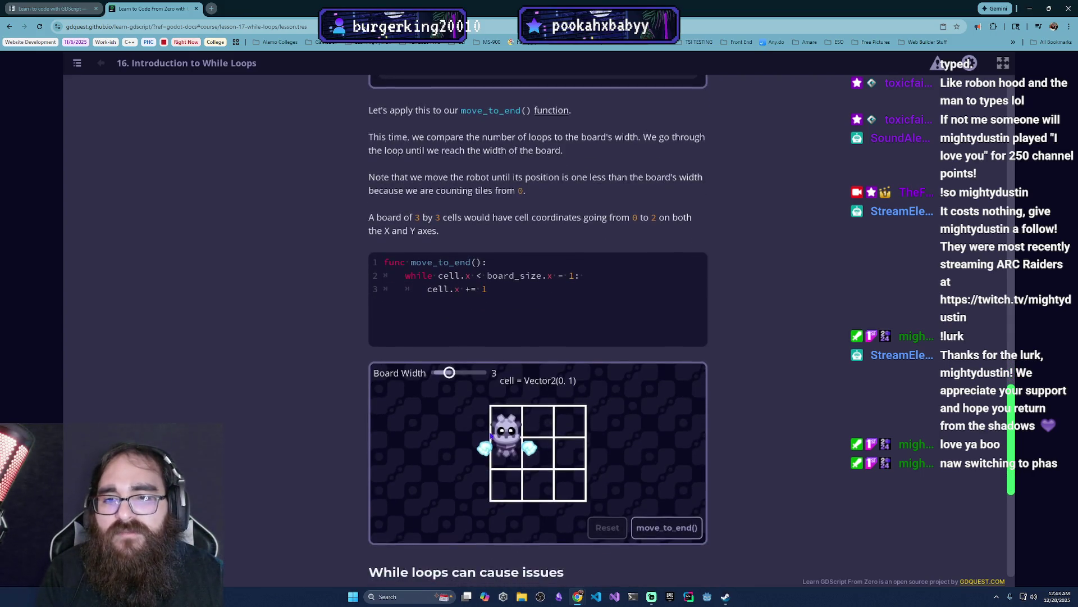
{"action": "mouse_move", "coordinate": [454, 373]}
{"action": "left_mouse_down"}
{"action": "mouse_move", "coordinate": [478, 373]}
{"action": "mouse_move", "coordinate": [458, 373]}
{"action": "left_mouse_up"}
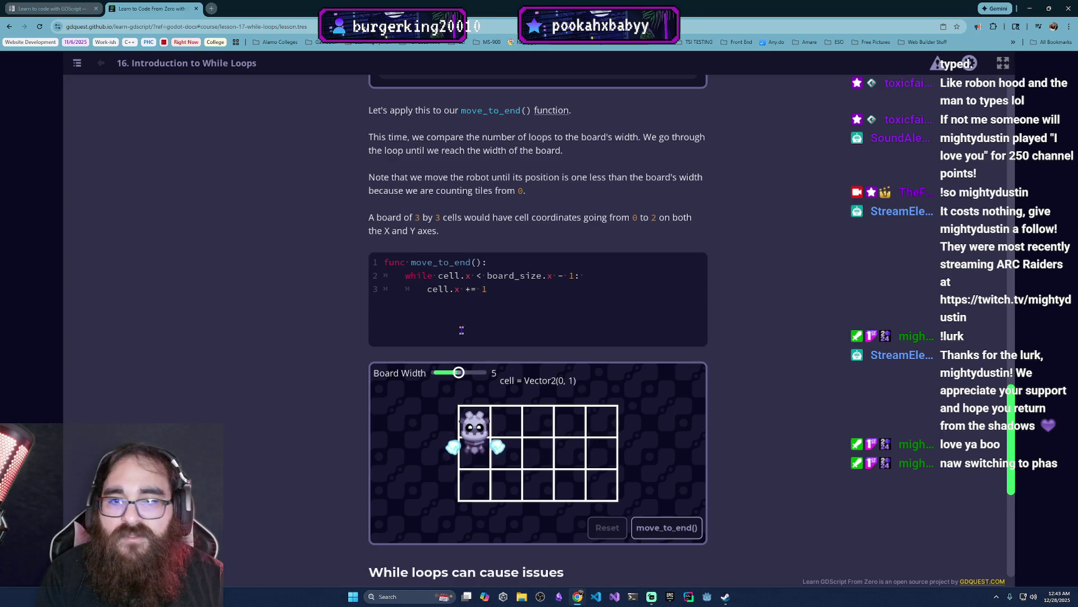
{"action": "left_click", "coordinate": [695, 529]}
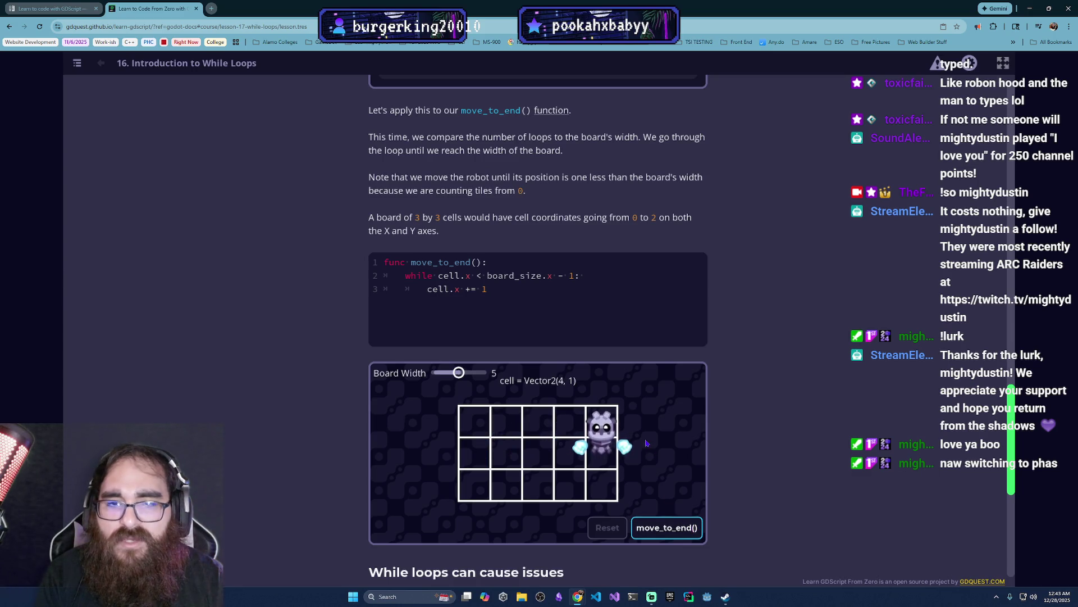
{"action": "left_click", "coordinate": [607, 527]}
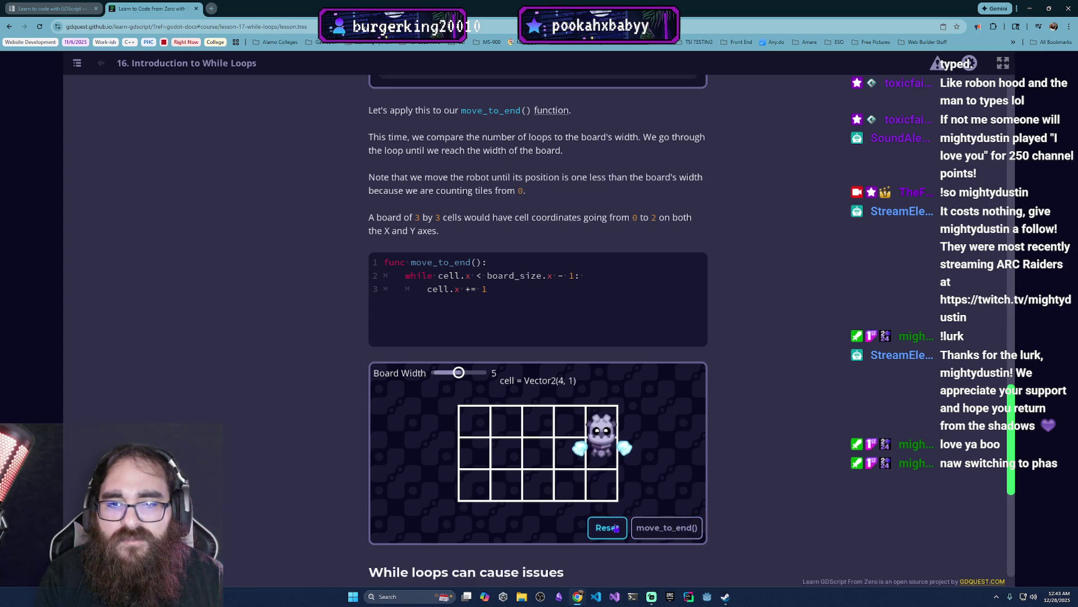
{"action": "left_click", "coordinate": [657, 529]}
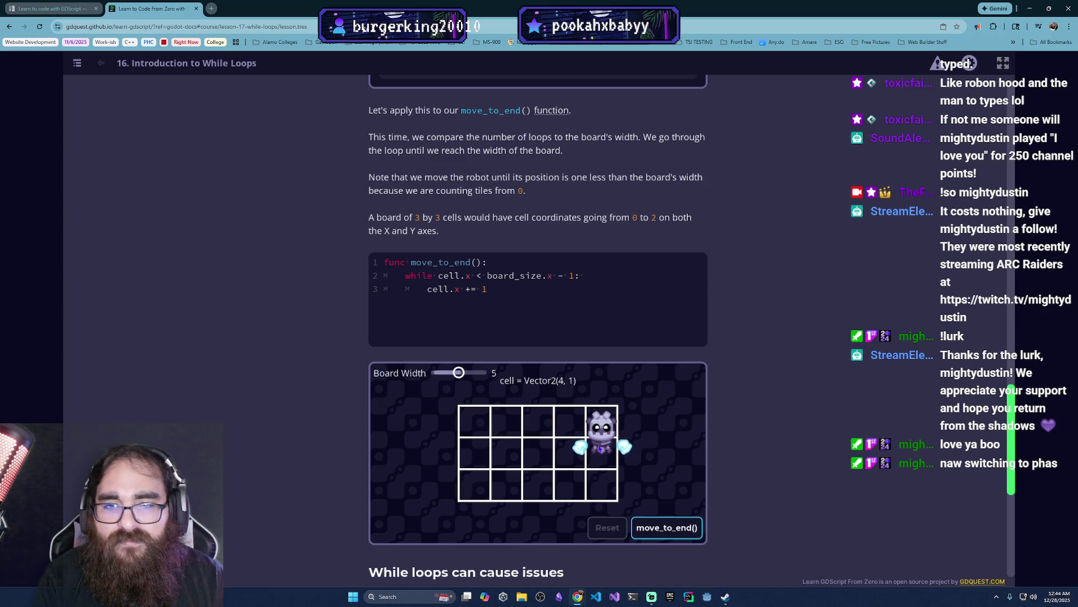
- Resize the board to 4, then 1, then 7, and finally 9 columns
{"action": "left_click_drag", "start_coordinate": [459, 372], "coordinate": [454, 373]}
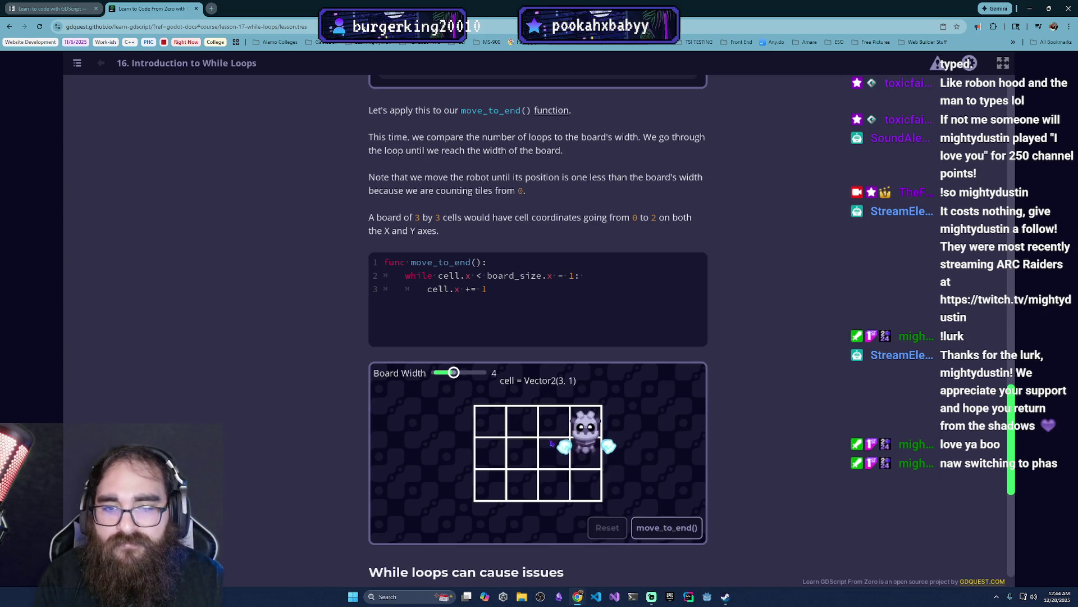
{"action": "left_click_drag", "start_coordinate": [454, 373], "coordinate": [440, 374]}
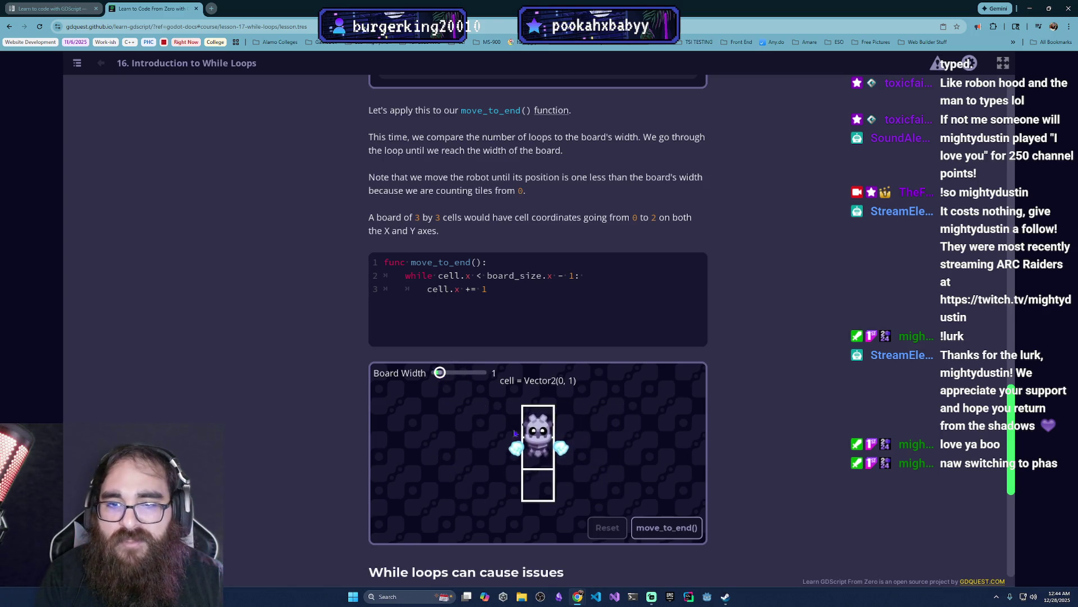
{"action": "left_click", "coordinate": [468, 373]}
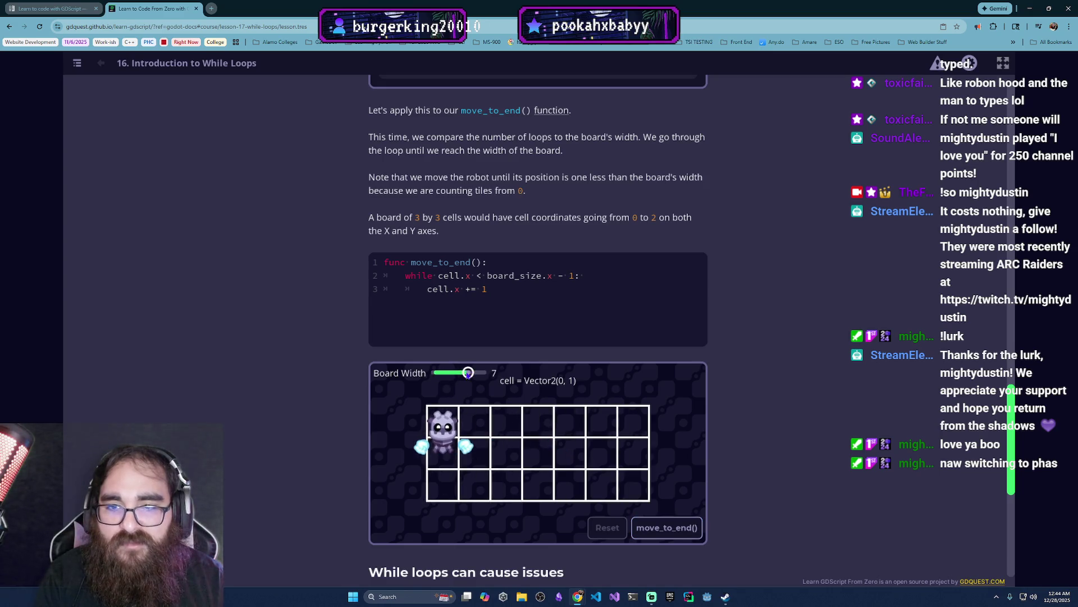
{"action": "left_click_drag", "start_coordinate": [467, 373], "coordinate": [477, 373]}
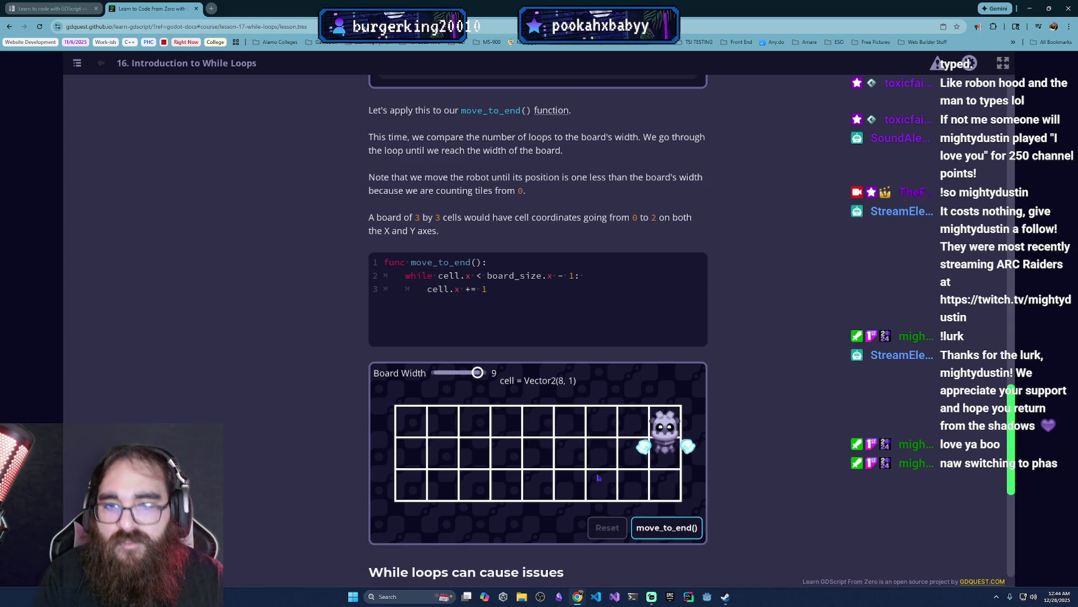
- Submit 'It would draw squares infinitely until the program is terminated' as the quiz answer
{"action": "scroll", "coordinate": [598, 478], "scroll_direction": "down", "scroll_amount": 6}
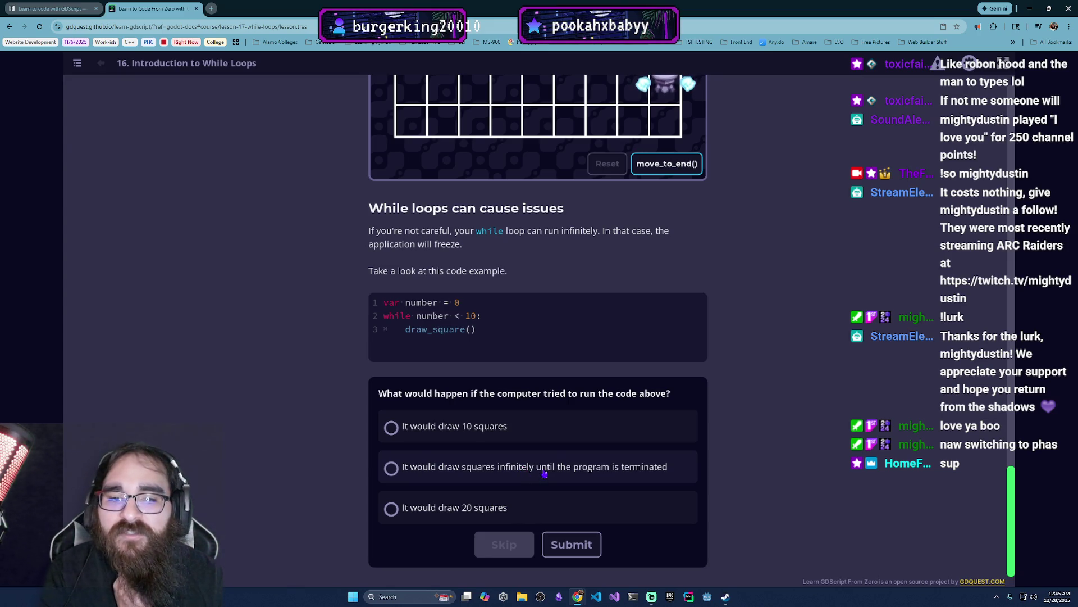
{"action": "left_click", "coordinate": [544, 473]}
{"action": "left_click", "coordinate": [584, 551]}
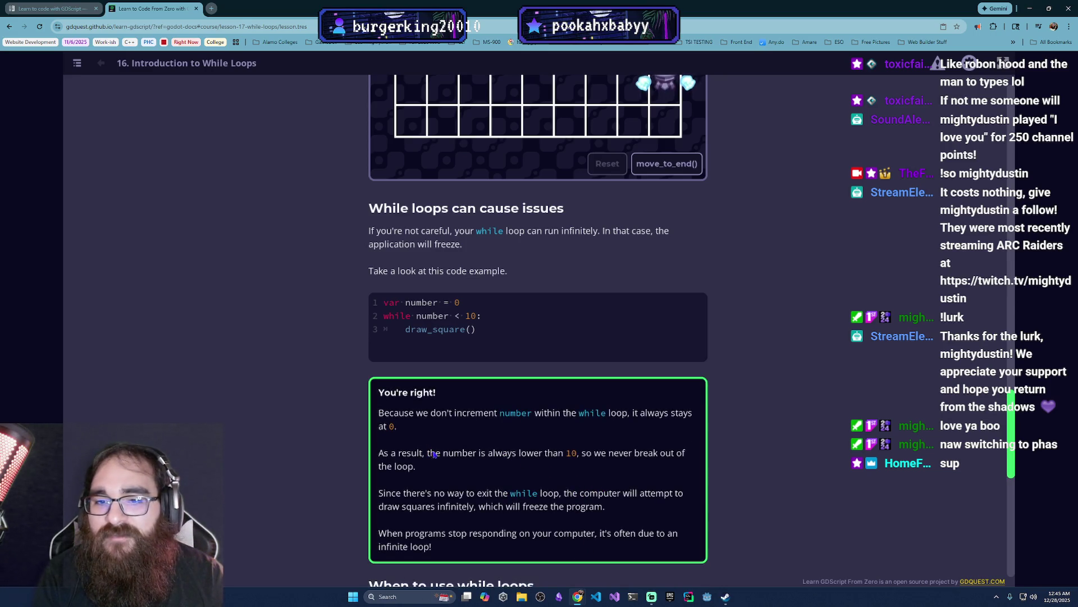
{"action": "scroll", "coordinate": [506, 446], "scroll_direction": "down", "scroll_amount": 3}
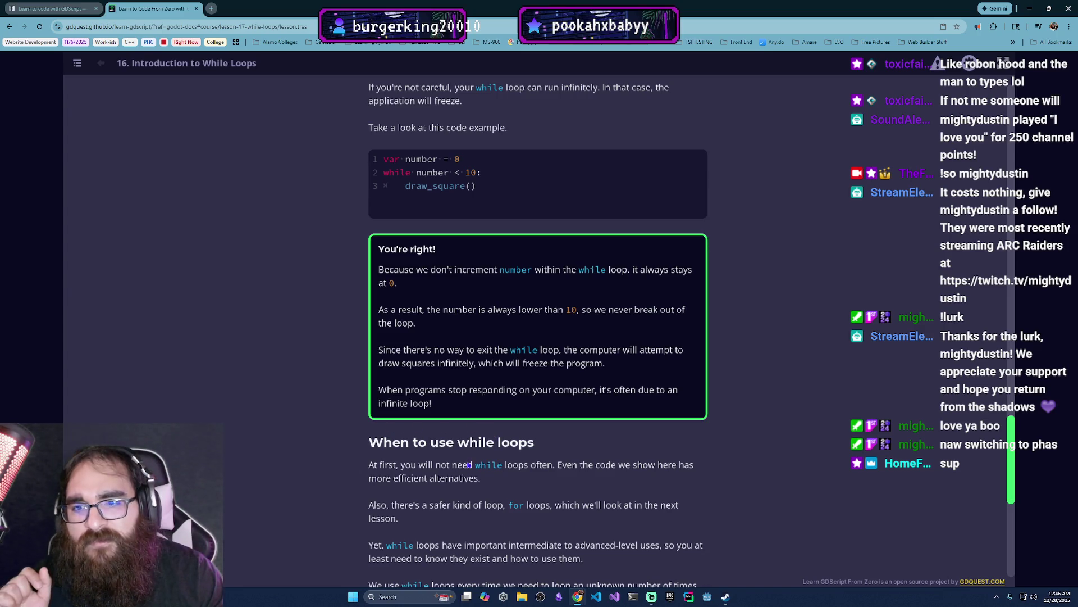
- Read down to 'When to use while loops' and bring up Windows Quick Settings
{"action": "scroll", "coordinate": [469, 465], "scroll_direction": "down", "scroll_amount": 3}
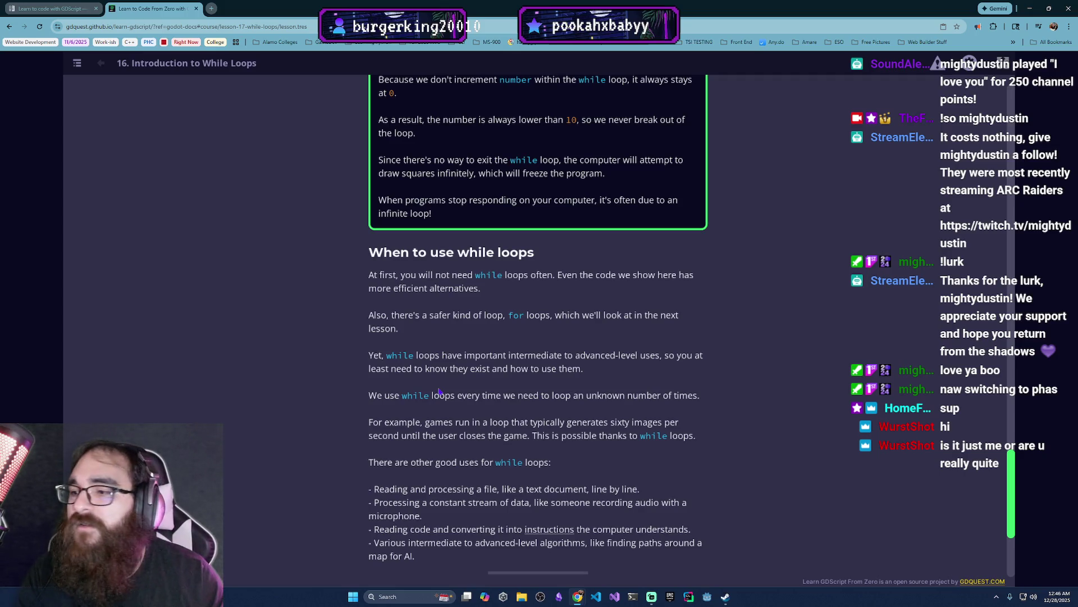
{"action": "left_click", "coordinate": [1029, 596]}
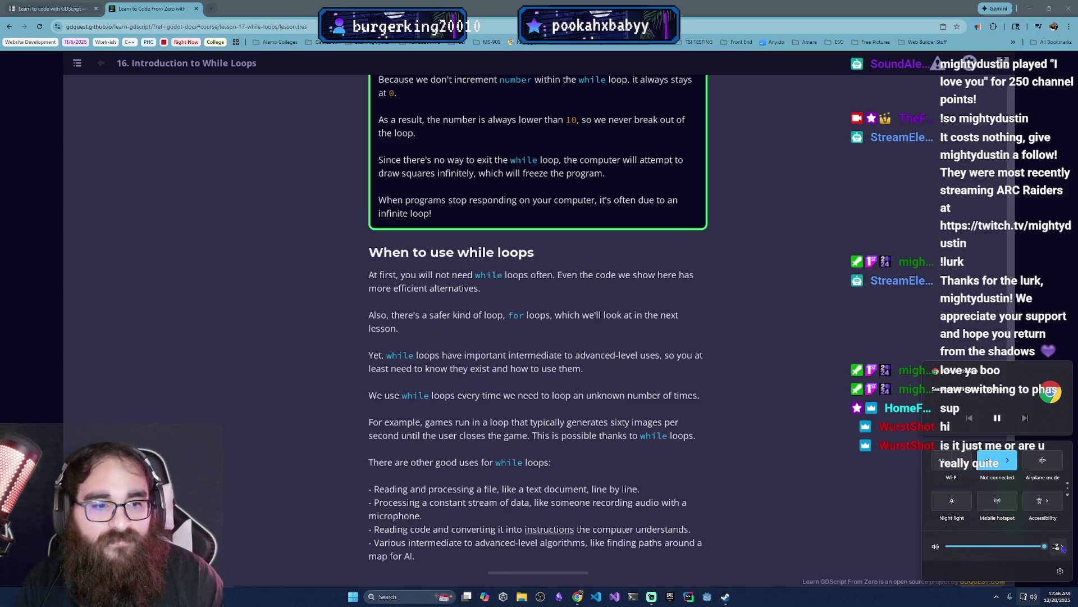
- Set the microphone input volume to 74 in Sound settings, then minimize the window
{"action": "left_click", "coordinate": [1057, 546]}
{"action": "left_click", "coordinate": [968, 579]}
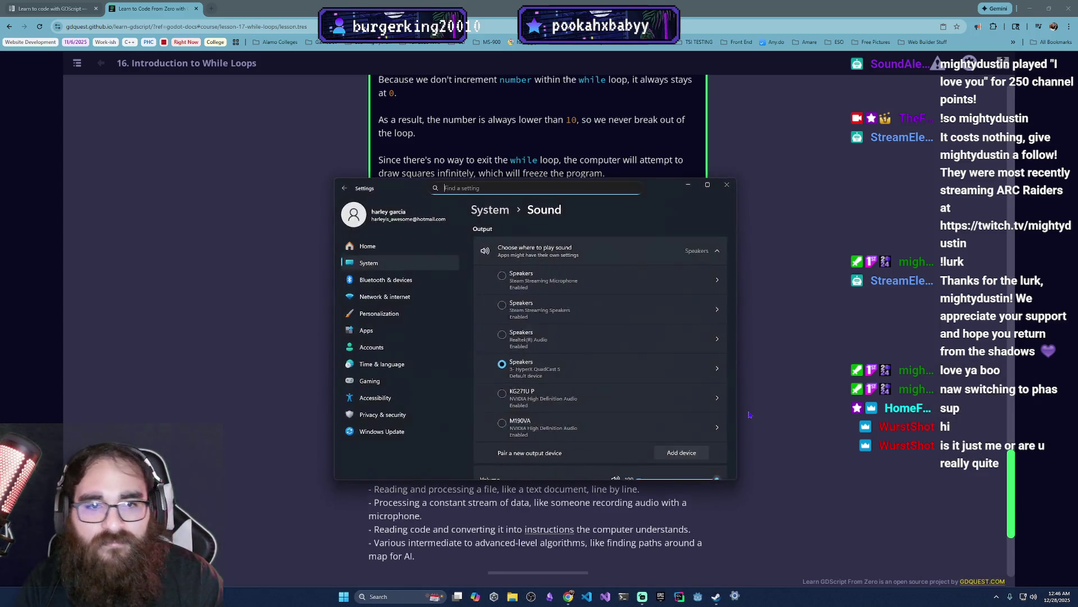
{"action": "scroll", "coordinate": [638, 387], "scroll_direction": "down", "scroll_amount": 1}
{"action": "scroll", "coordinate": [635, 396], "scroll_direction": "down", "scroll_amount": 3}
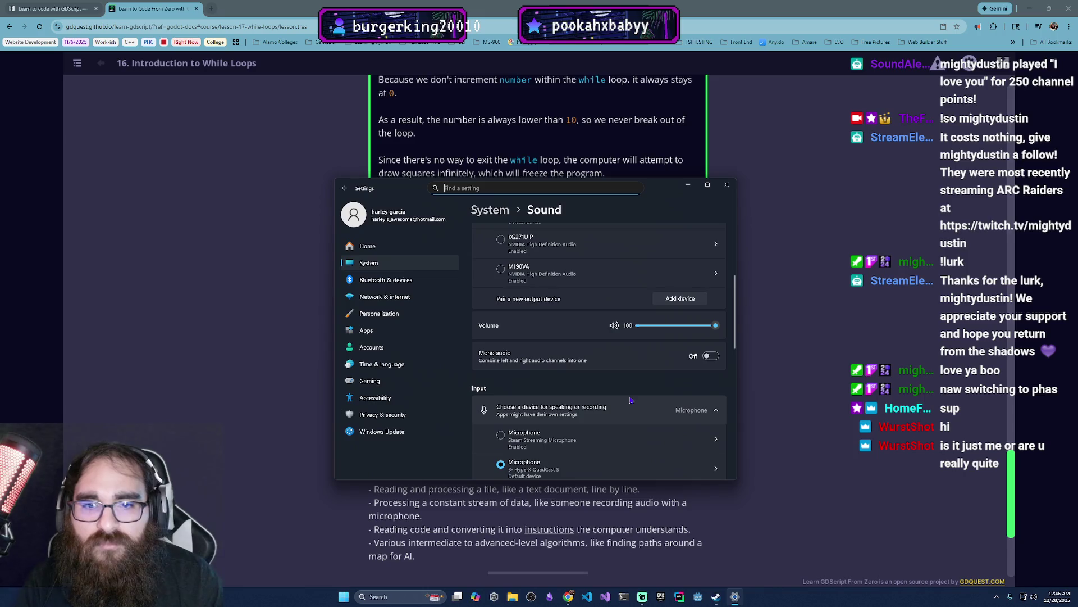
{"action": "left_click_drag", "start_coordinate": [667, 409], "coordinate": [696, 410]}
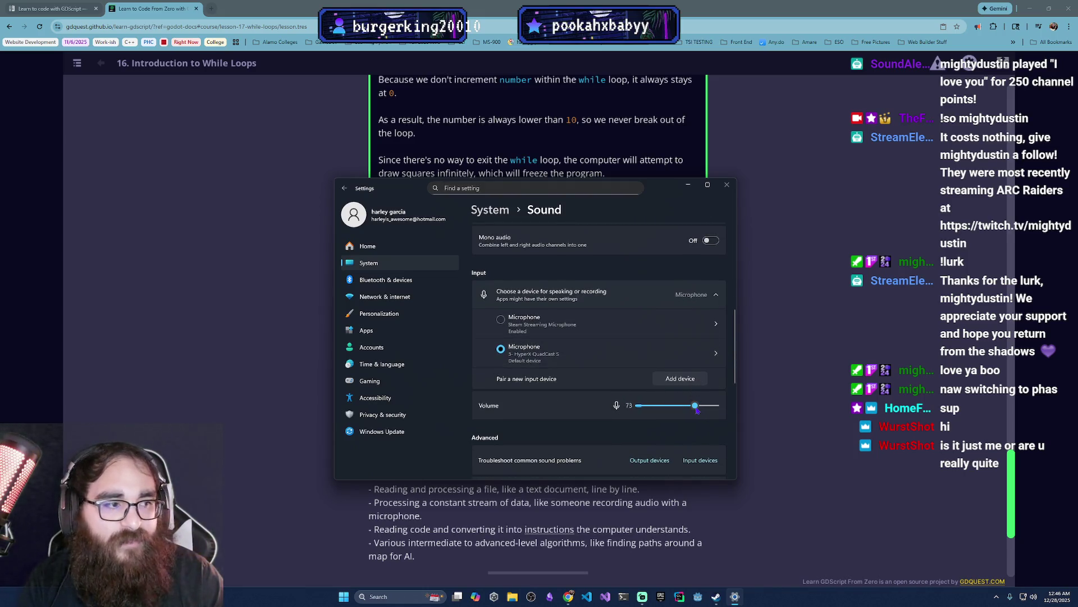
{"action": "left_click", "coordinate": [697, 410]}
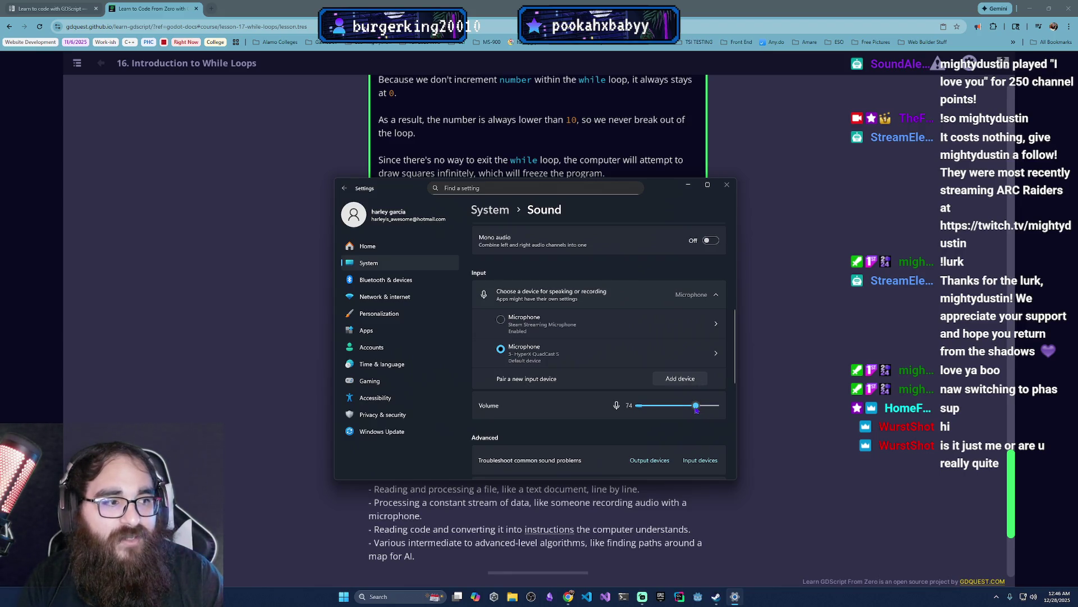
{"action": "mouse_move", "coordinate": [694, 407]}
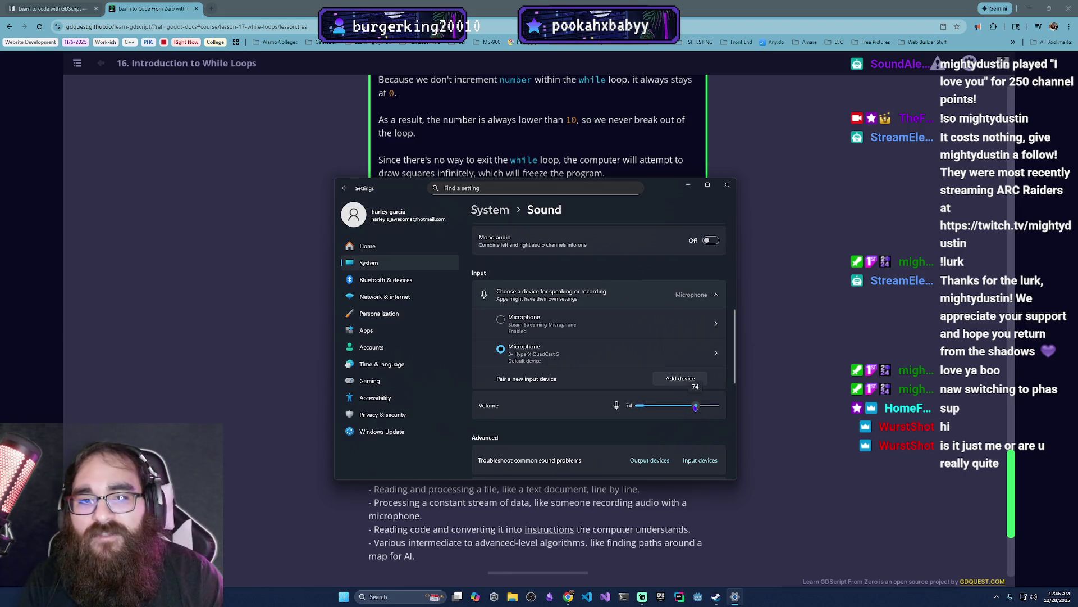
{"action": "left_click", "coordinate": [688, 186]}
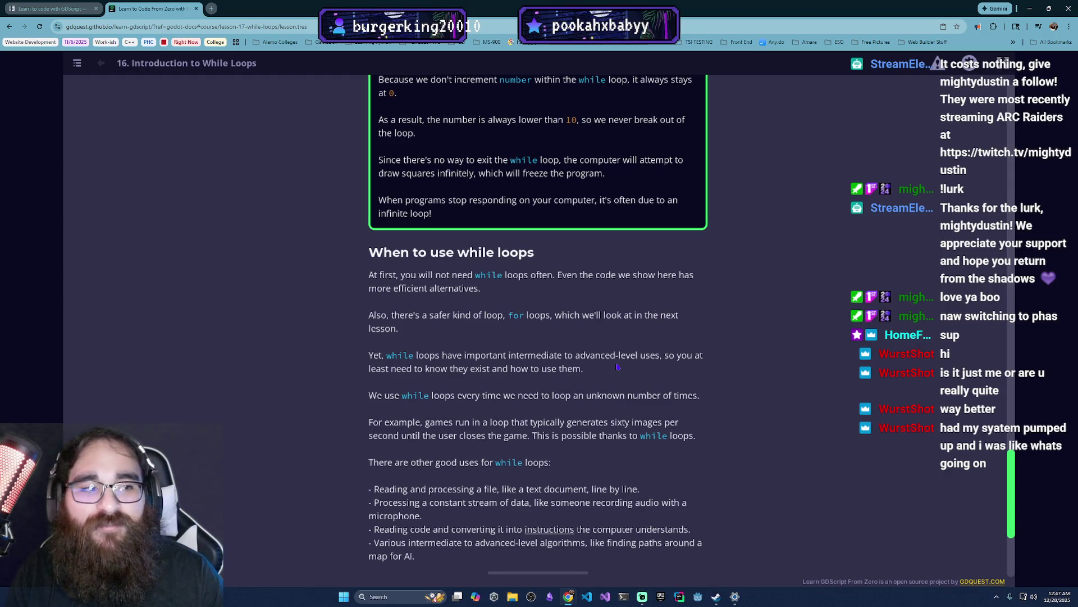
{"action": "scroll", "coordinate": [620, 370], "scroll_direction": "up", "scroll_amount": 3}
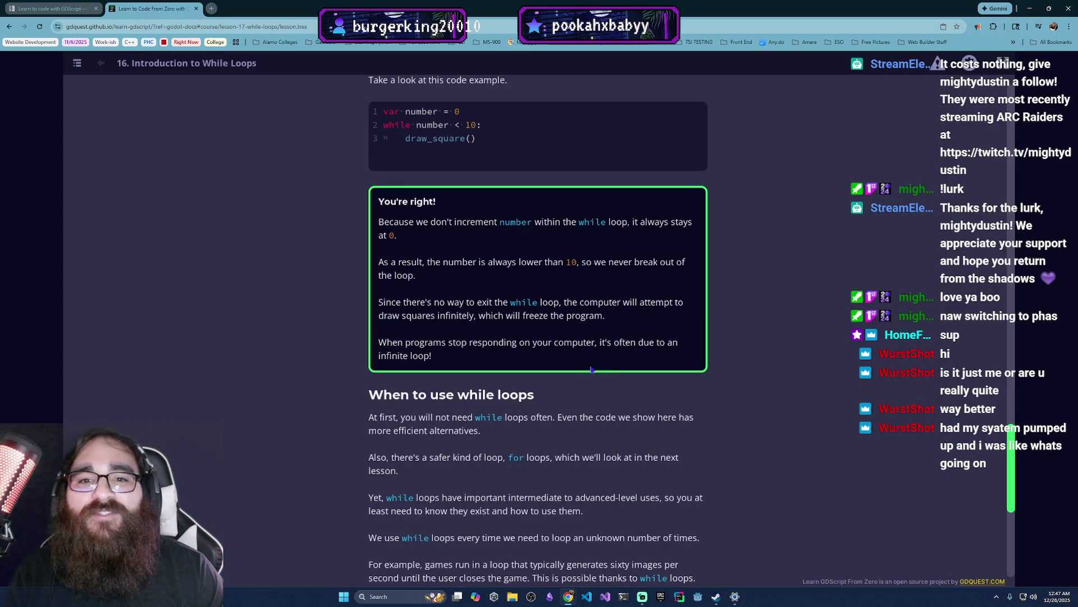
{"action": "scroll", "coordinate": [581, 379], "scroll_direction": "down", "scroll_amount": 1}
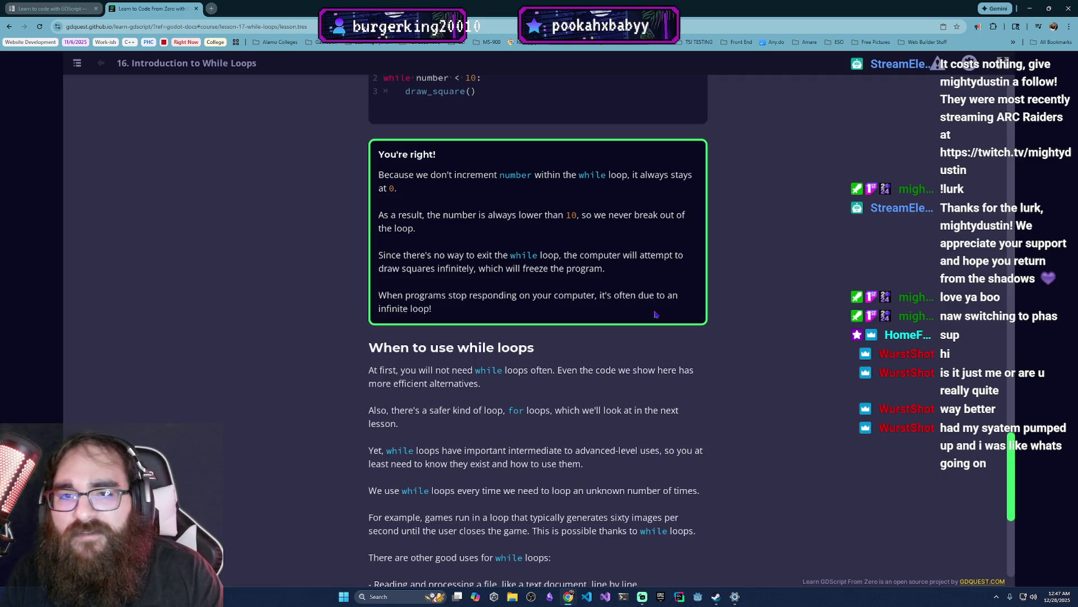
{"action": "scroll", "coordinate": [663, 309], "scroll_direction": "up", "scroll_amount": 1}
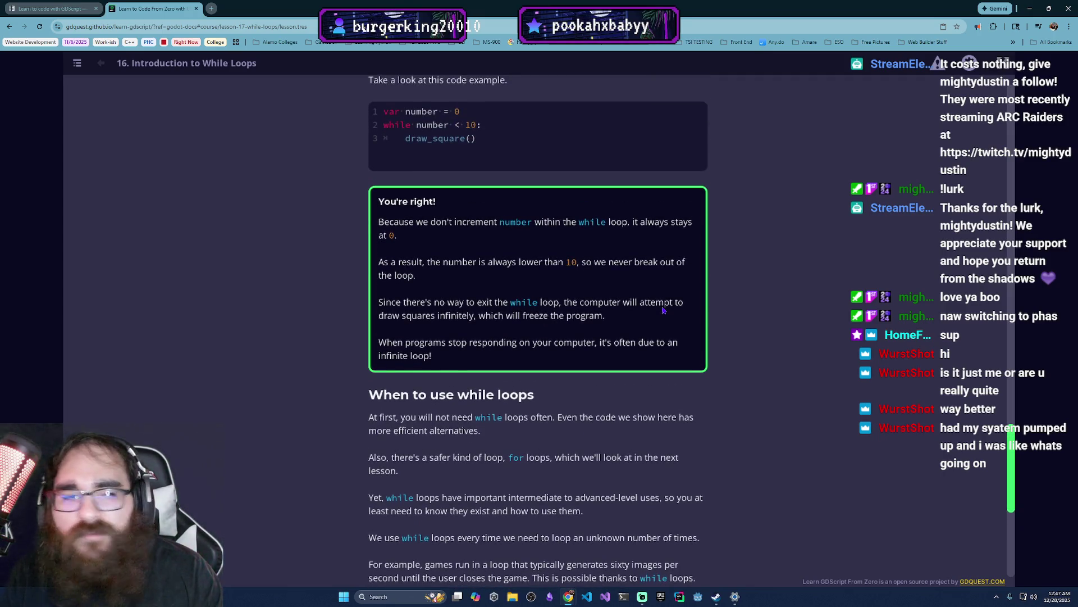
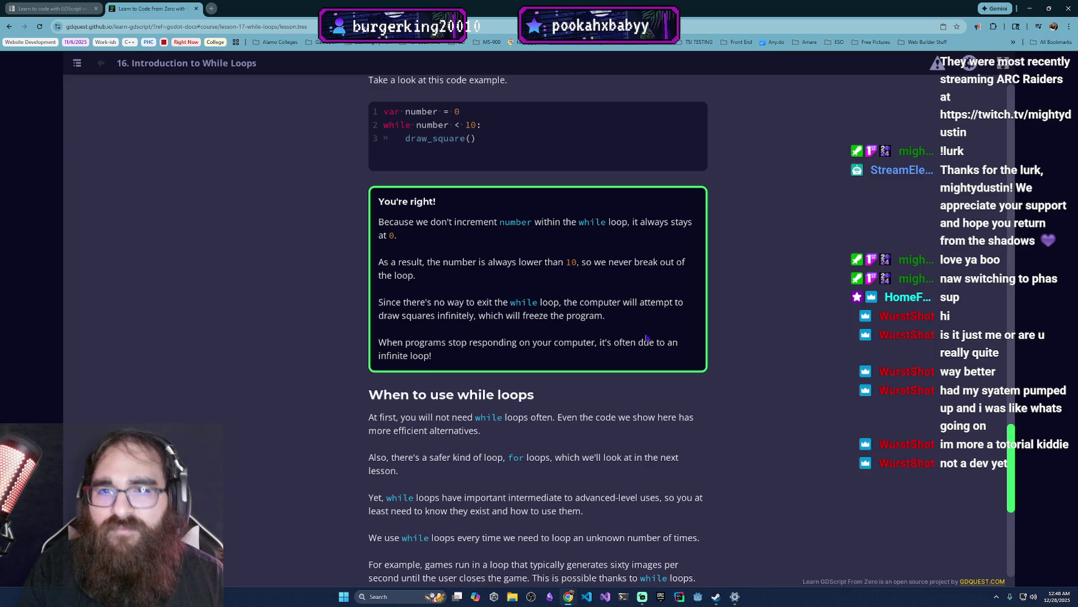
- Scroll through the rest of lesson 16, Introduction to While Loops, to its Practices section
{"action": "scroll", "coordinate": [695, 329], "scroll_direction": "up", "scroll_amount": 2}
{"action": "scroll", "coordinate": [692, 330], "scroll_direction": "down", "scroll_amount": 2}
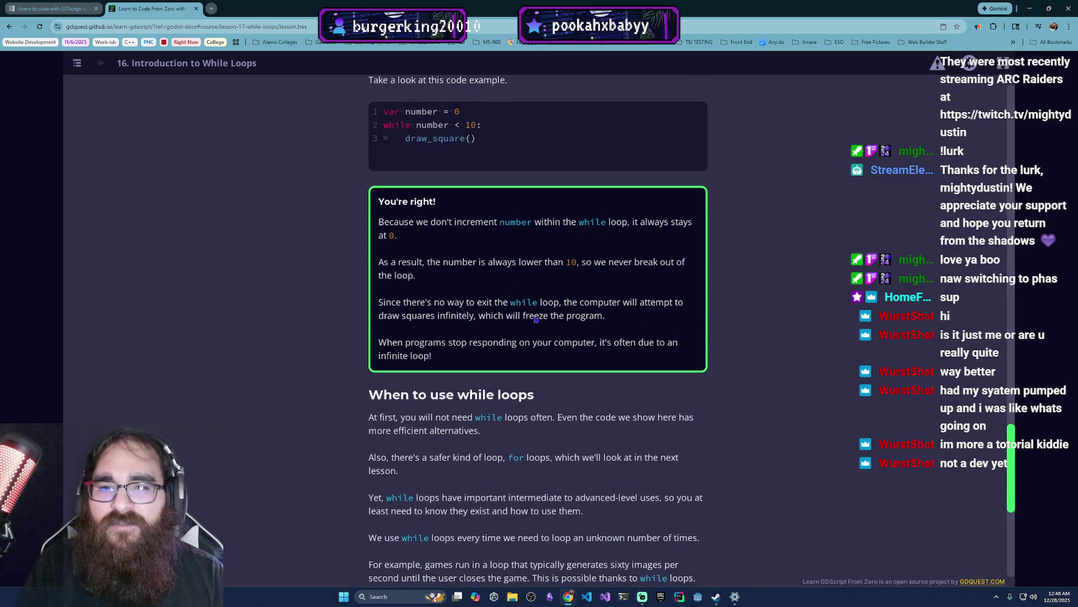
{"action": "scroll", "coordinate": [557, 308], "scroll_direction": "down", "scroll_amount": 3}
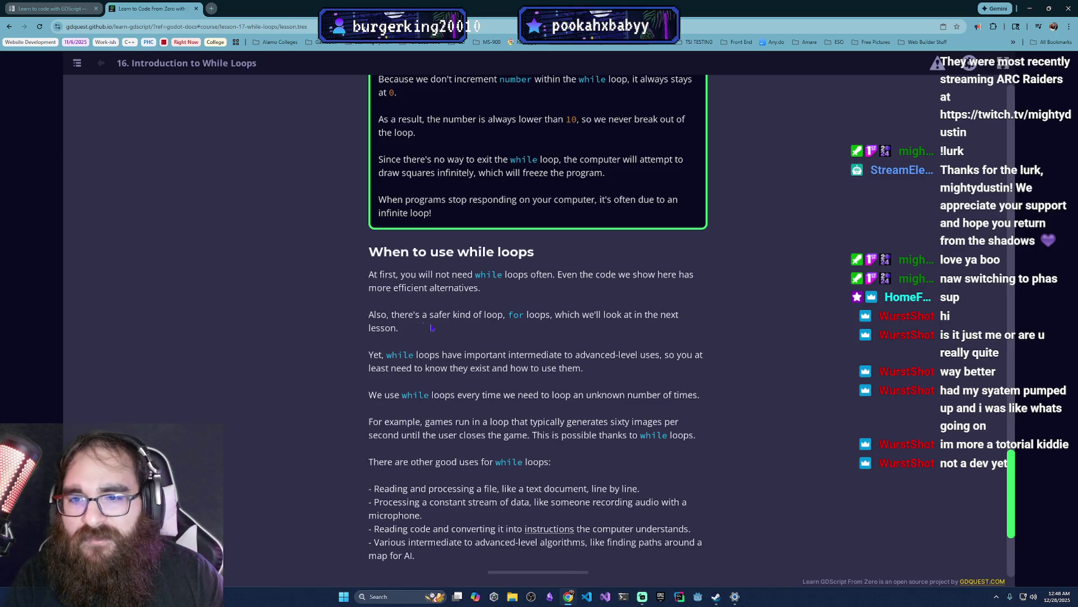
{"action": "scroll", "coordinate": [562, 341], "scroll_direction": "down", "scroll_amount": 2}
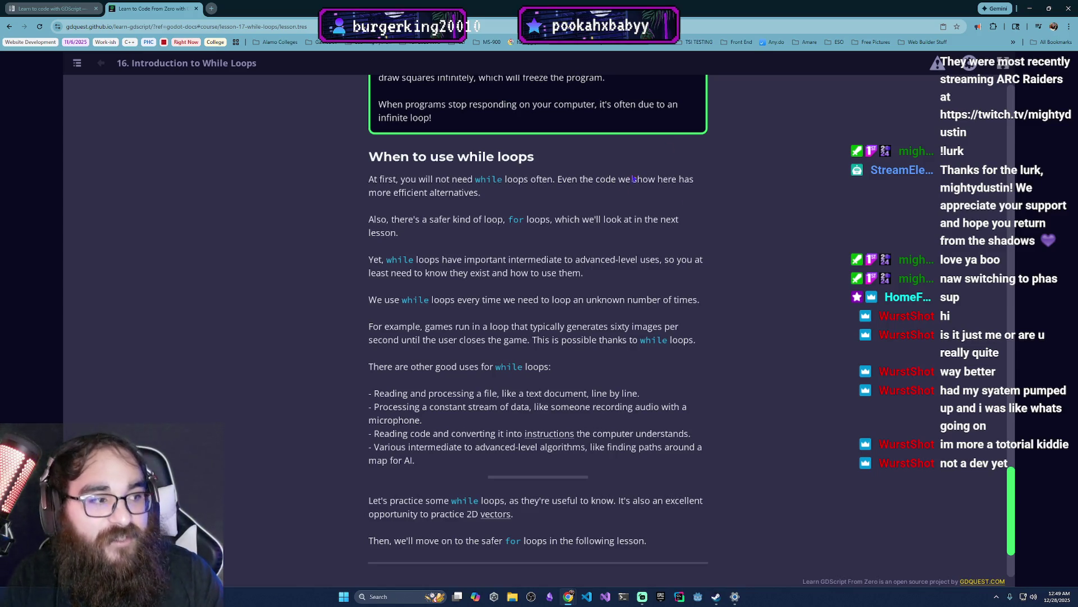
{"action": "scroll", "coordinate": [556, 284], "scroll_direction": "down", "scroll_amount": 2}
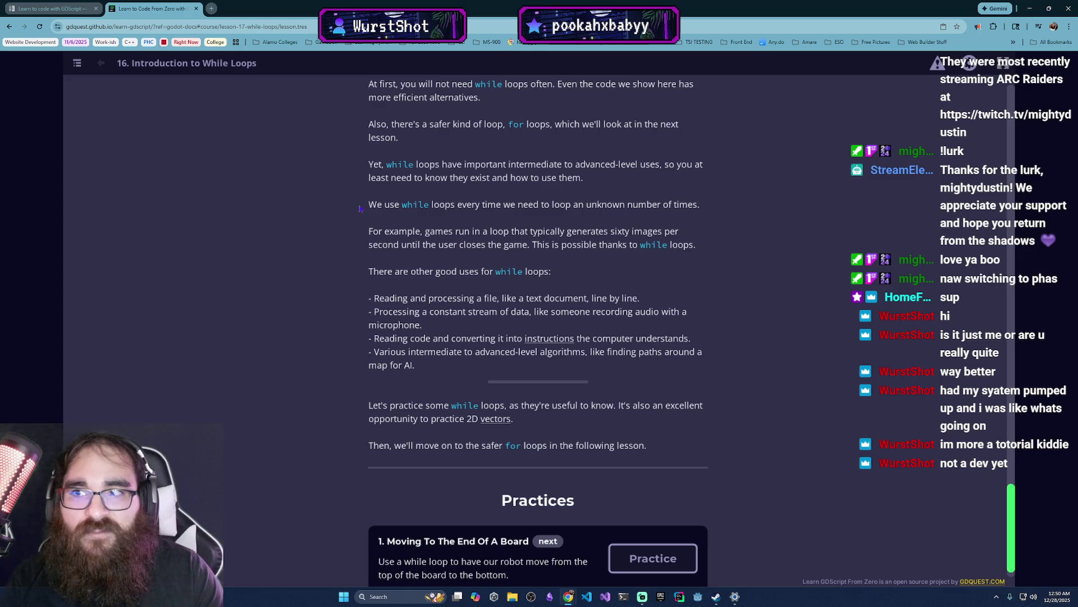
{"action": "left_click", "coordinate": [66, 16]}
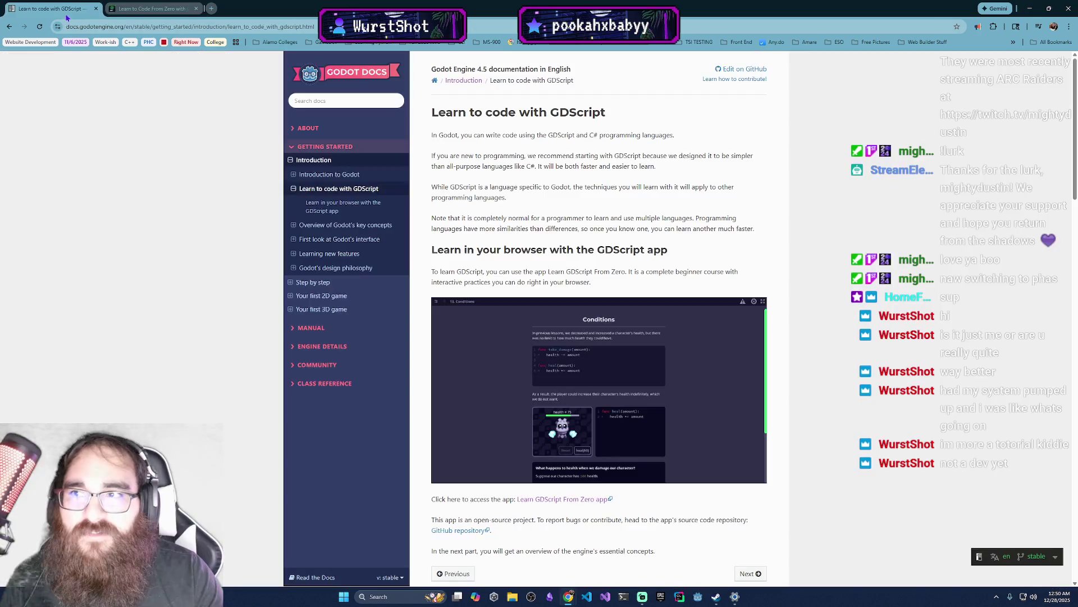
{"action": "left_click", "coordinate": [155, 8]}
{"action": "left_click", "coordinate": [52, 8]}
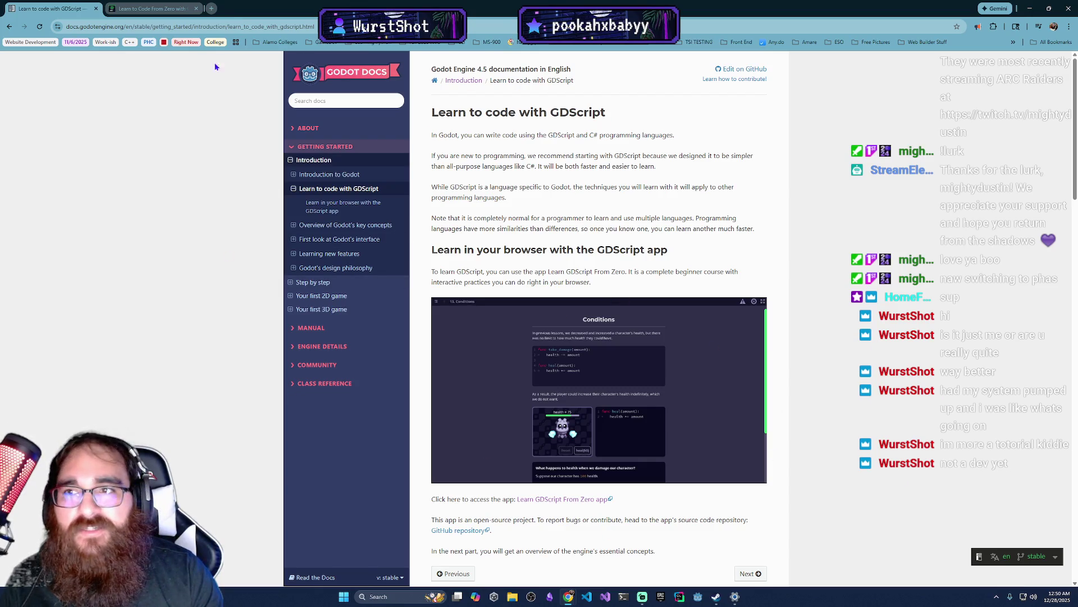
{"action": "left_click", "coordinate": [138, 7]}
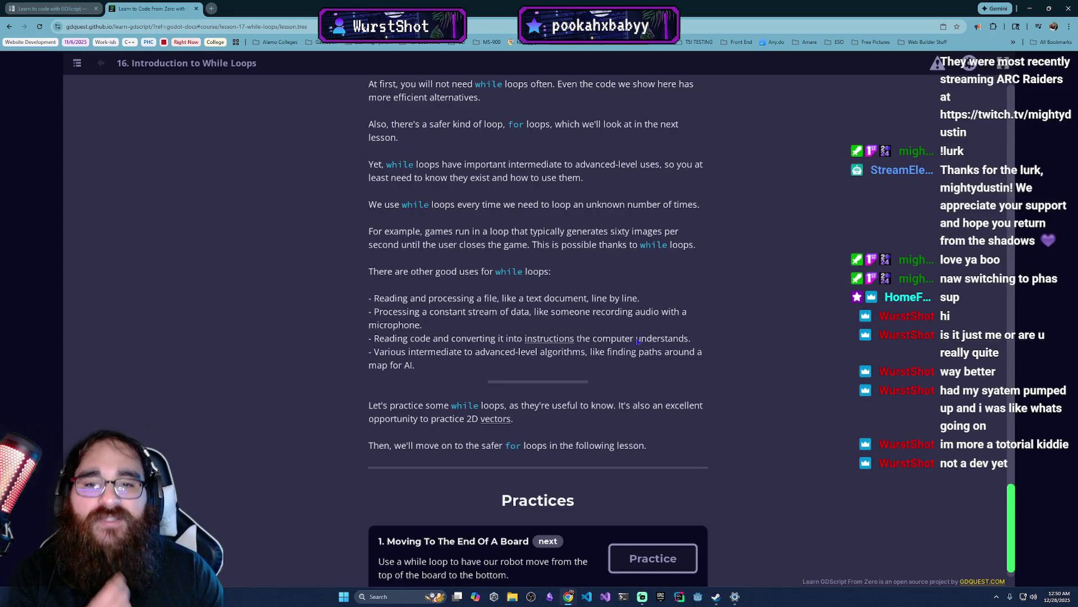
{"action": "key", "text": "ctrl+Tab"}
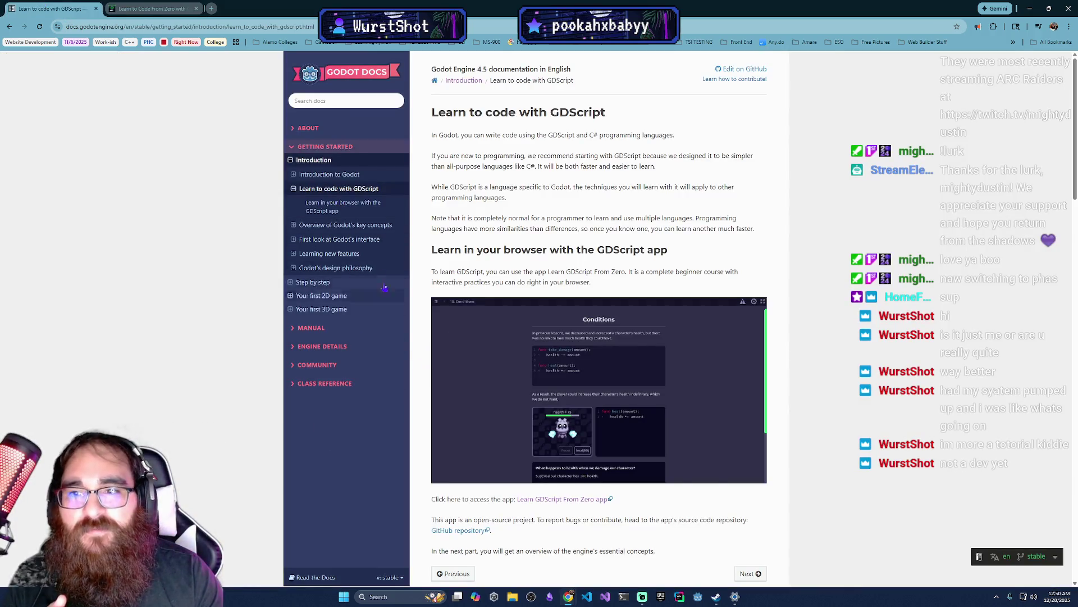
{"action": "left_click", "coordinate": [187, 7]}
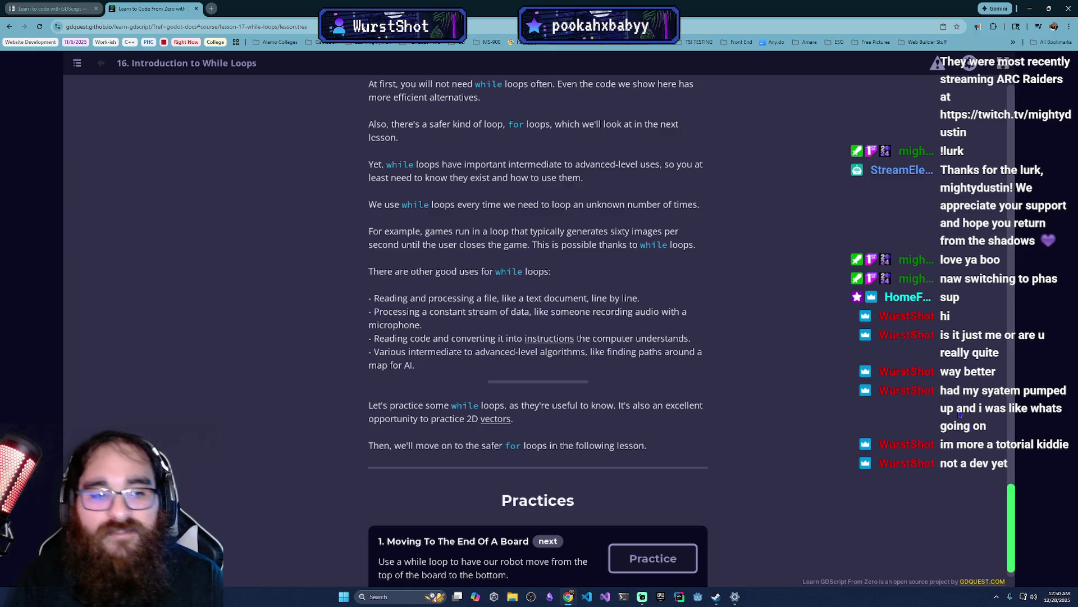
- Open the Windows notifications and calendar panel from the taskbar clock
{"action": "left_click", "coordinate": [1056, 593]}
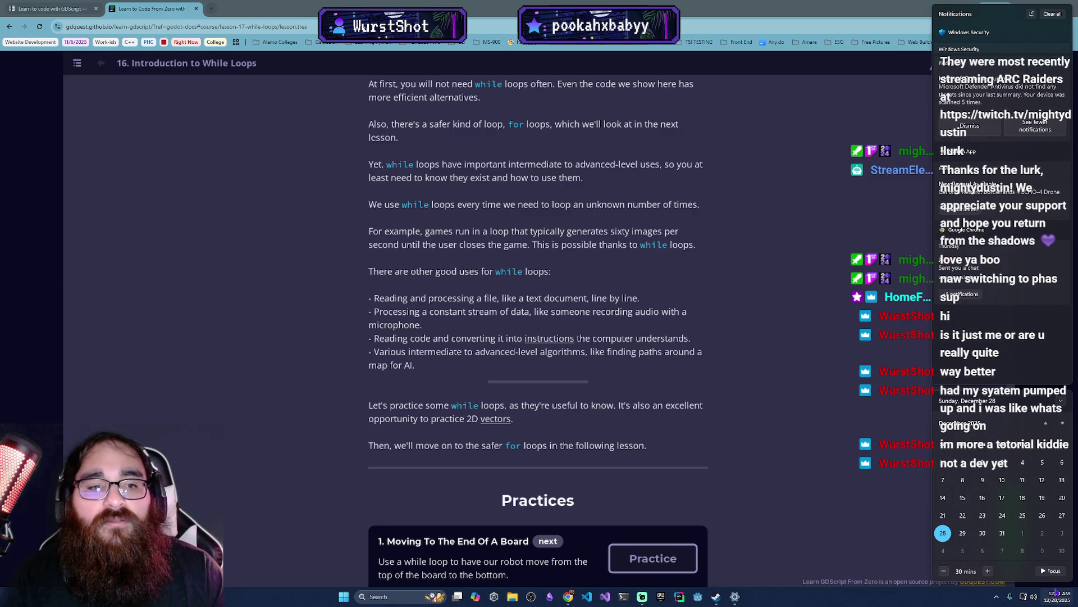
- Browse the calendar's month overview, view August 2026, then close the panel
{"action": "left_click", "coordinate": [961, 423]}
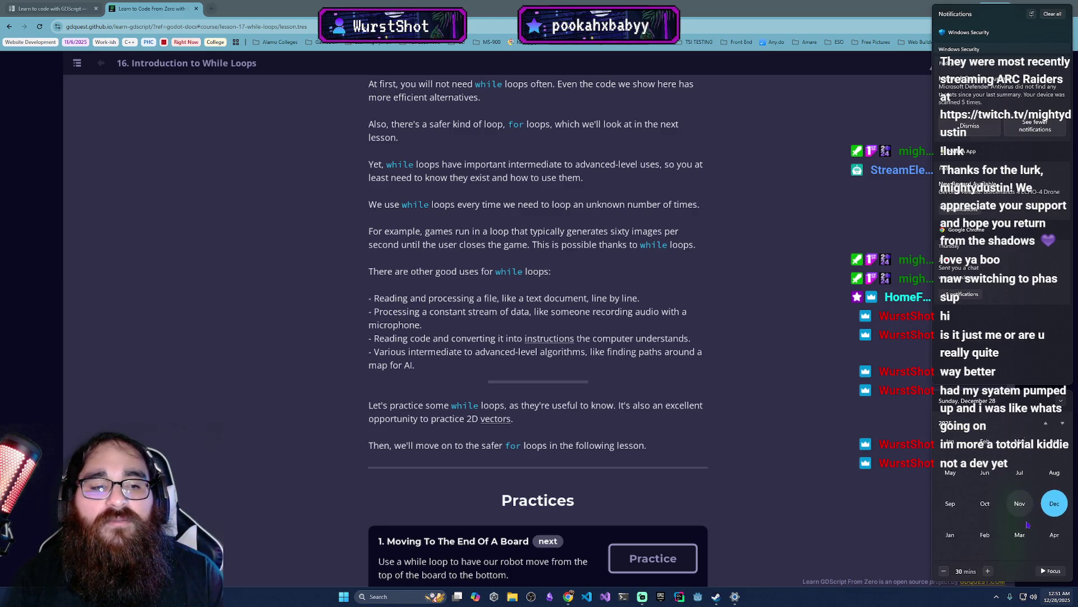
{"action": "scroll", "coordinate": [1027, 524], "scroll_direction": "down", "scroll_amount": 2}
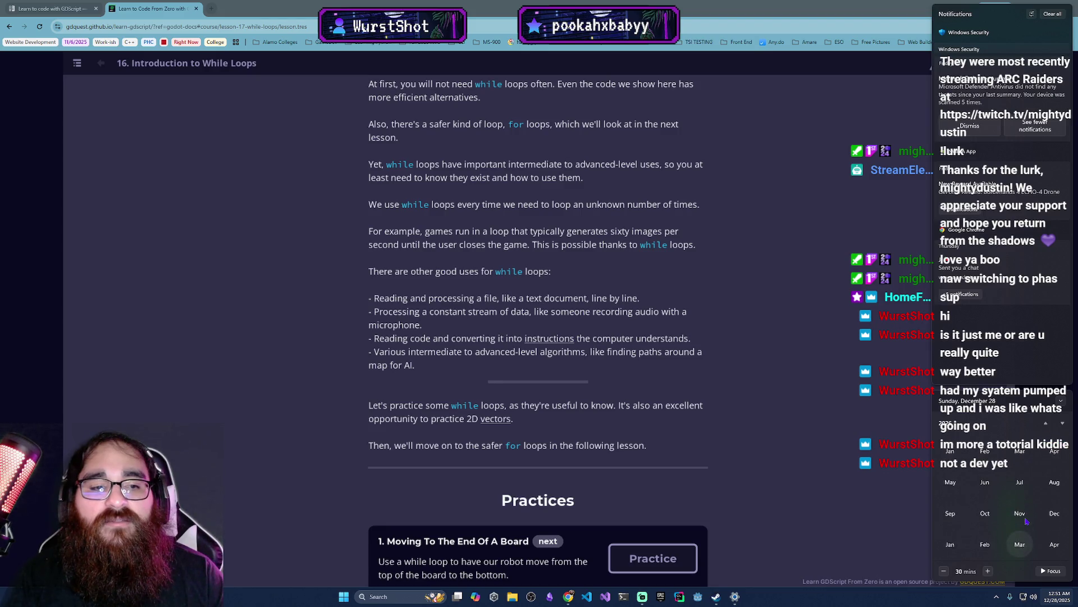
{"action": "scroll", "coordinate": [1011, 517], "scroll_direction": "up", "scroll_amount": 1}
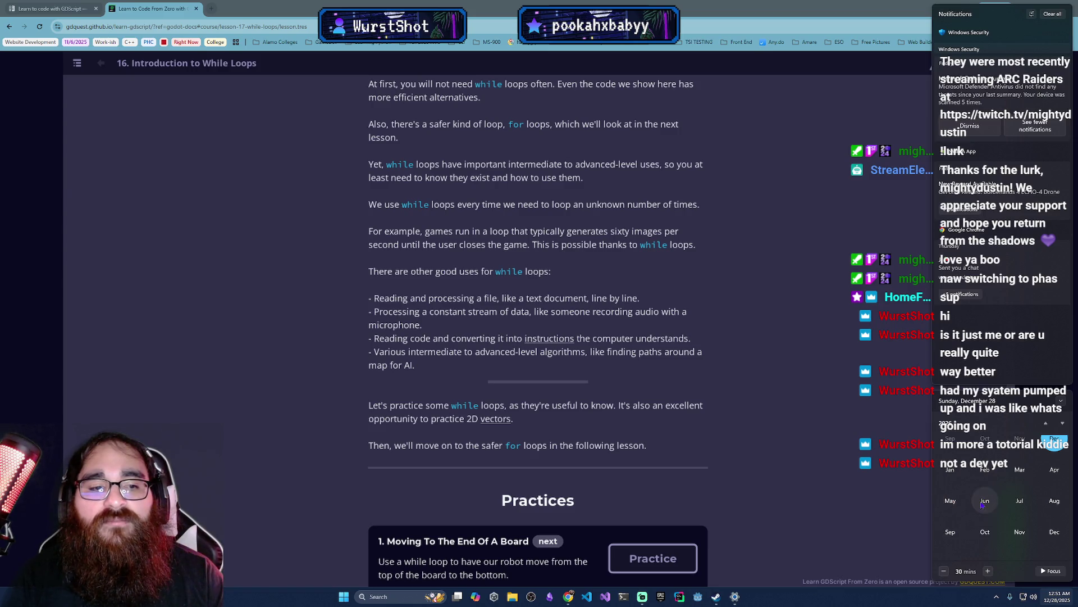
{"action": "left_click", "coordinate": [1055, 501]}
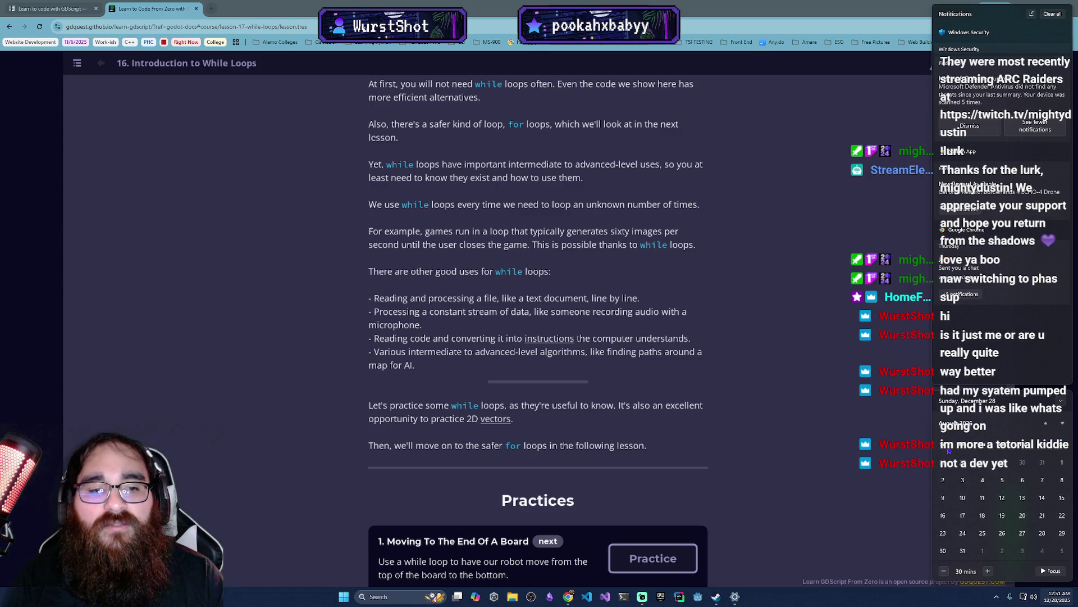
{"action": "scroll", "coordinate": [999, 501], "scroll_direction": "up", "scroll_amount": 8}
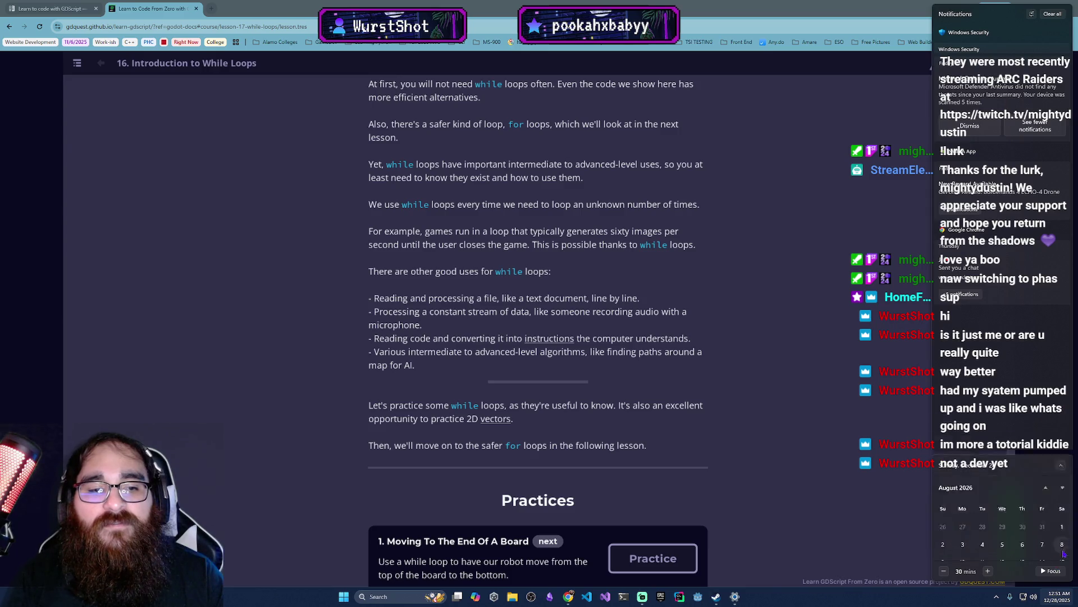
{"action": "left_click", "coordinate": [911, 534]}
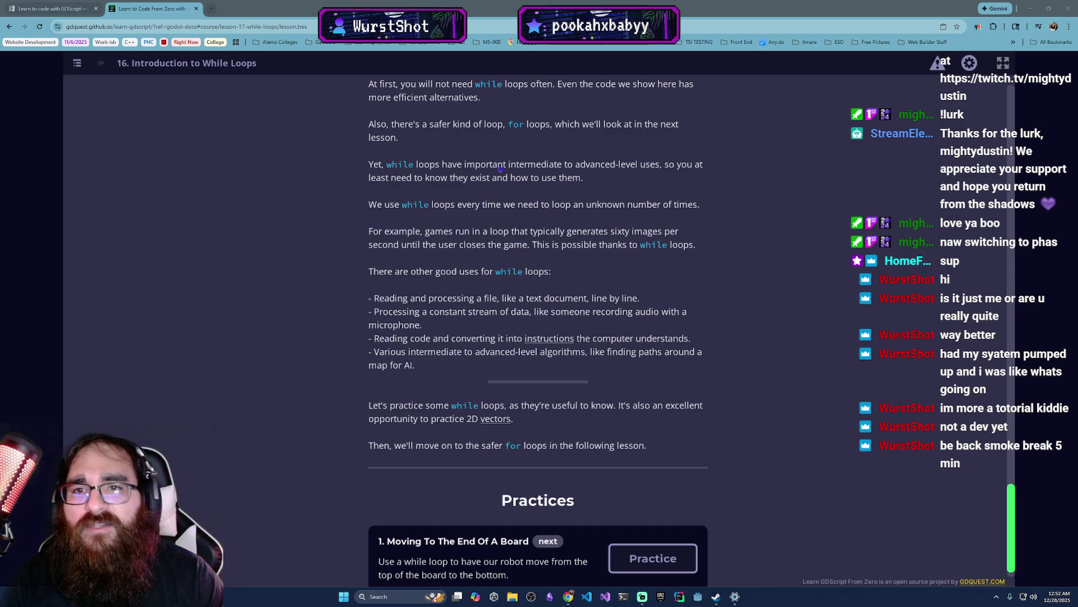
{"action": "left_click", "coordinate": [382, 136]}
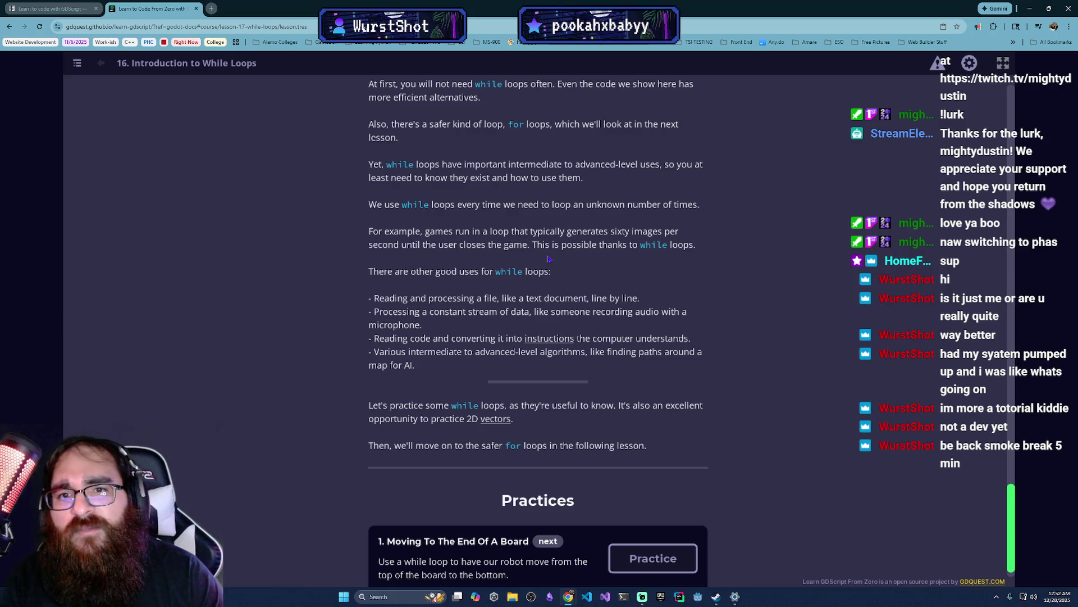
{"action": "scroll", "coordinate": [548, 259], "scroll_direction": "down", "scroll_amount": 1}
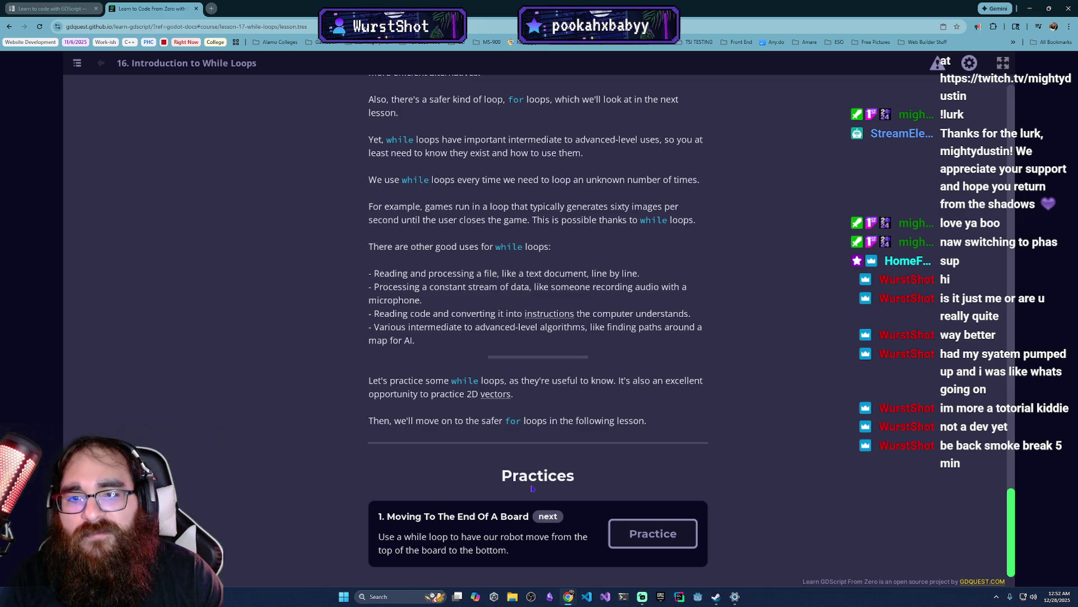
- Start the Moving To The End Of A Board practice, peek at Hint 1, then go back to the lesson
{"action": "left_click", "coordinate": [678, 536]}
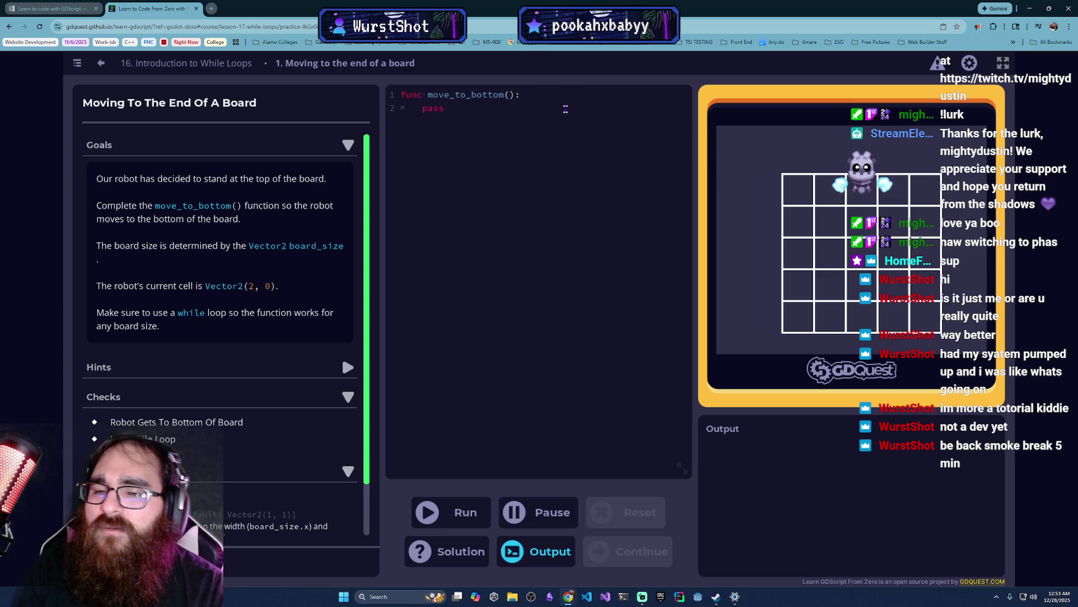
{"action": "key", "text": "Return"}
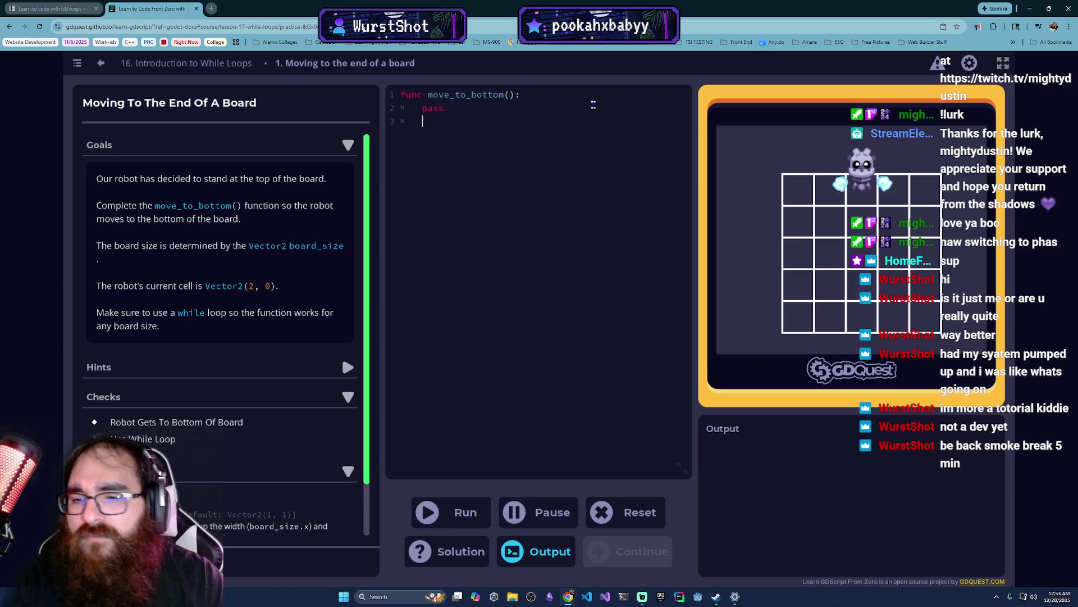
{"action": "left_click", "coordinate": [346, 367]}
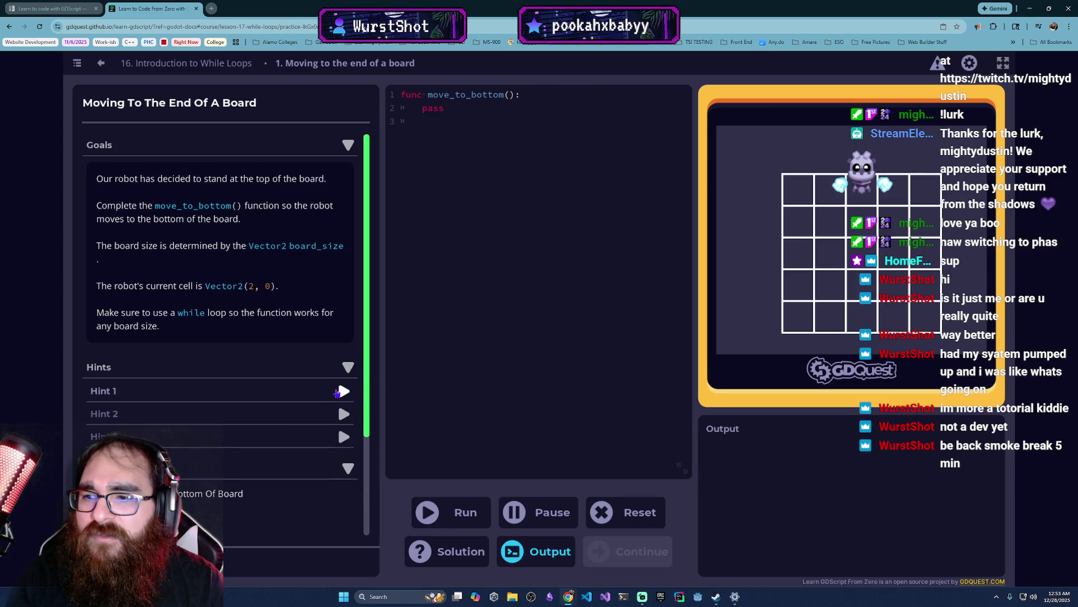
{"action": "left_click", "coordinate": [337, 393]}
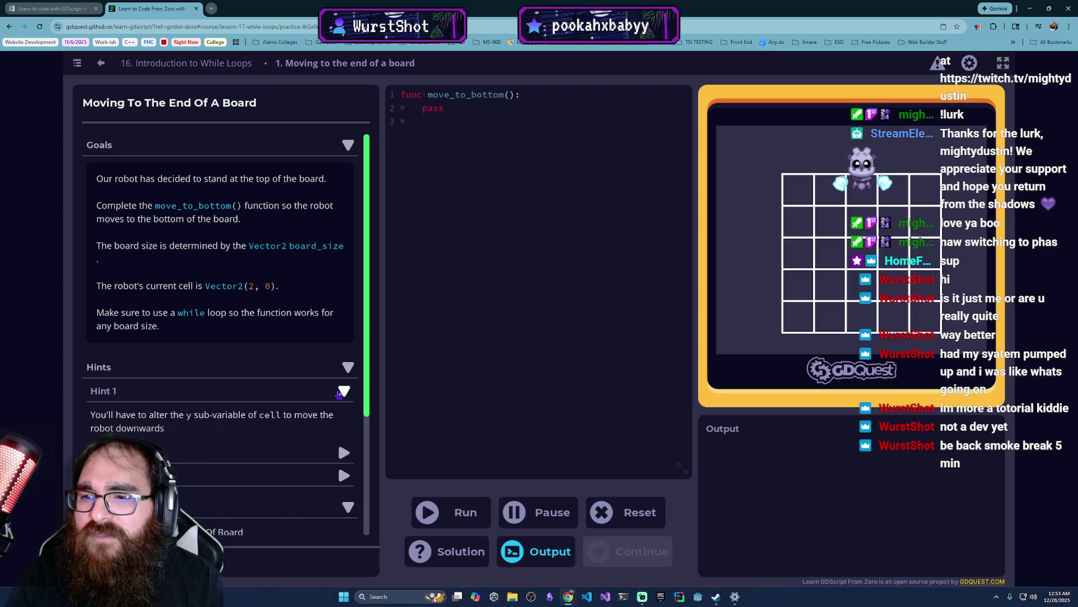
{"action": "left_click", "coordinate": [340, 392]}
{"action": "left_click", "coordinate": [555, 99]}
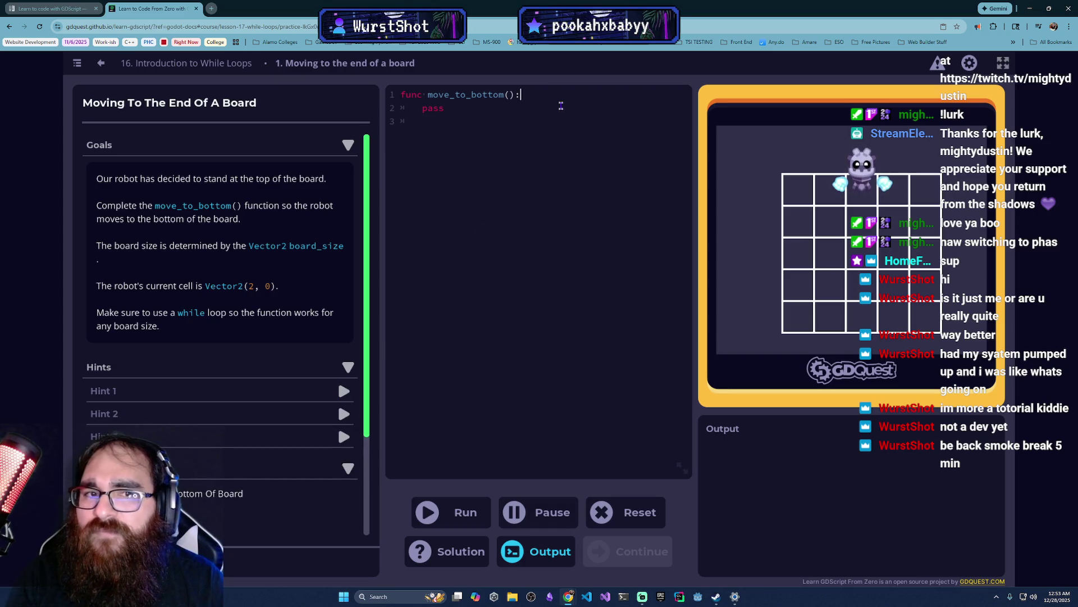
{"action": "left_click", "coordinate": [202, 64]}
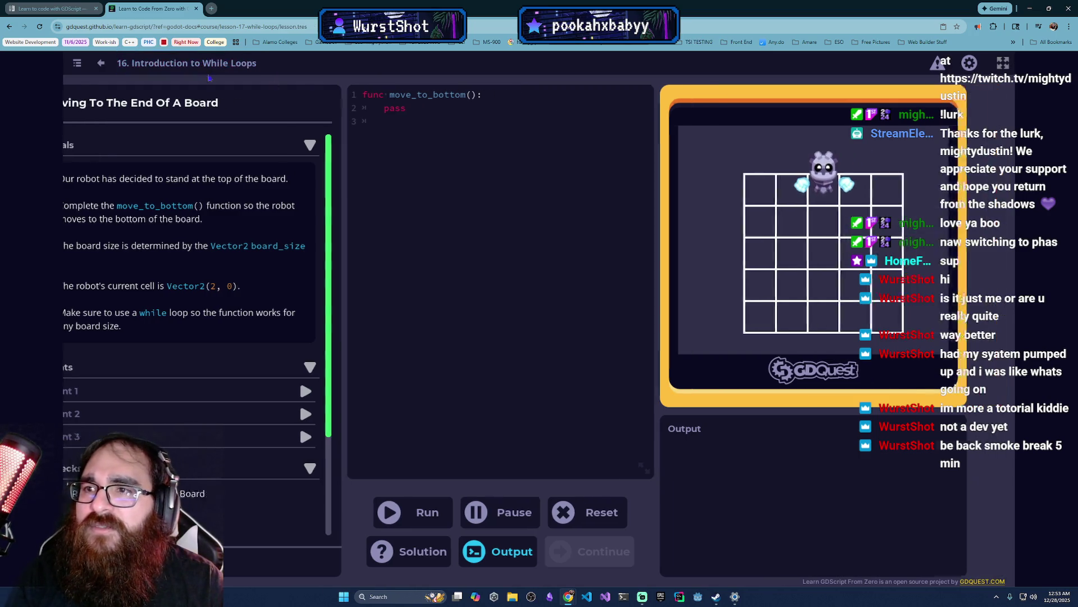
{"action": "scroll", "coordinate": [486, 410], "scroll_direction": "up", "scroll_amount": 8}
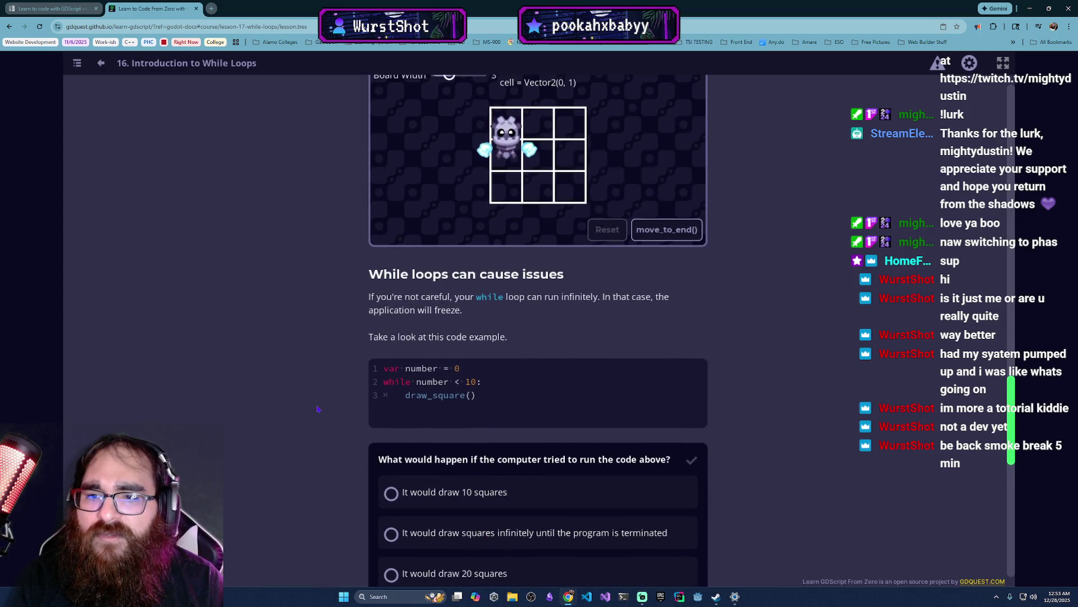
{"action": "scroll", "coordinate": [361, 416], "scroll_direction": "up", "scroll_amount": 6}
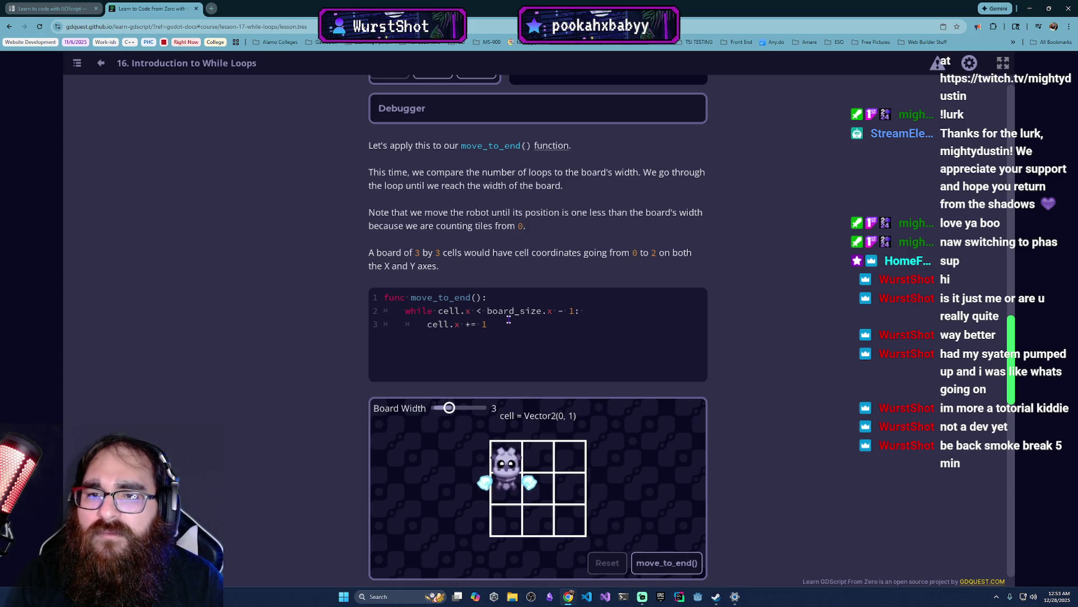
{"action": "mouse_move", "coordinate": [510, 320]}
{"action": "left_mouse_down"}
{"action": "mouse_move", "coordinate": [388, 298]}
{"action": "mouse_move", "coordinate": [398, 308]}
{"action": "left_mouse_up"}
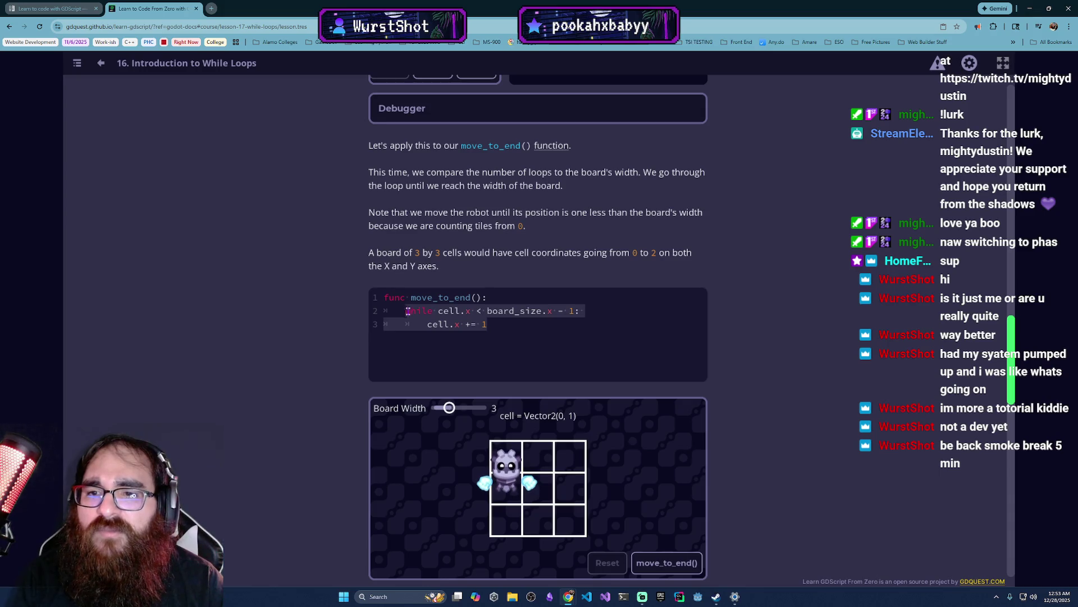
{"action": "scroll", "coordinate": [609, 434], "scroll_direction": "down", "scroll_amount": 2}
{"action": "scroll", "coordinate": [610, 435], "scroll_direction": "down", "scroll_amount": 15}
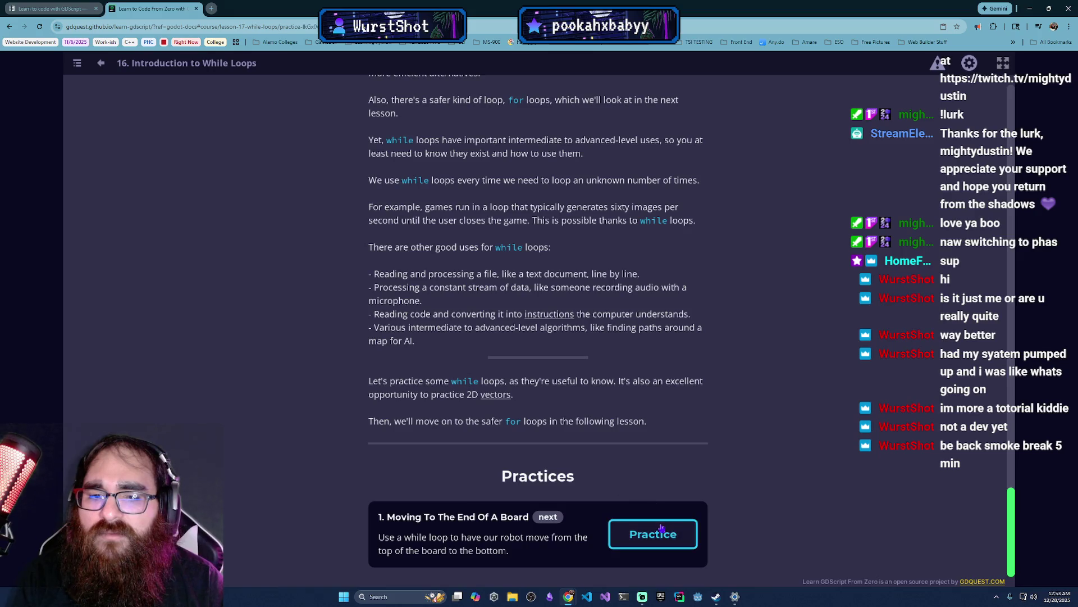
- Open the Moving To The End Of A Board practice and delete the placeholder pass
{"action": "left_click", "coordinate": [653, 534]}
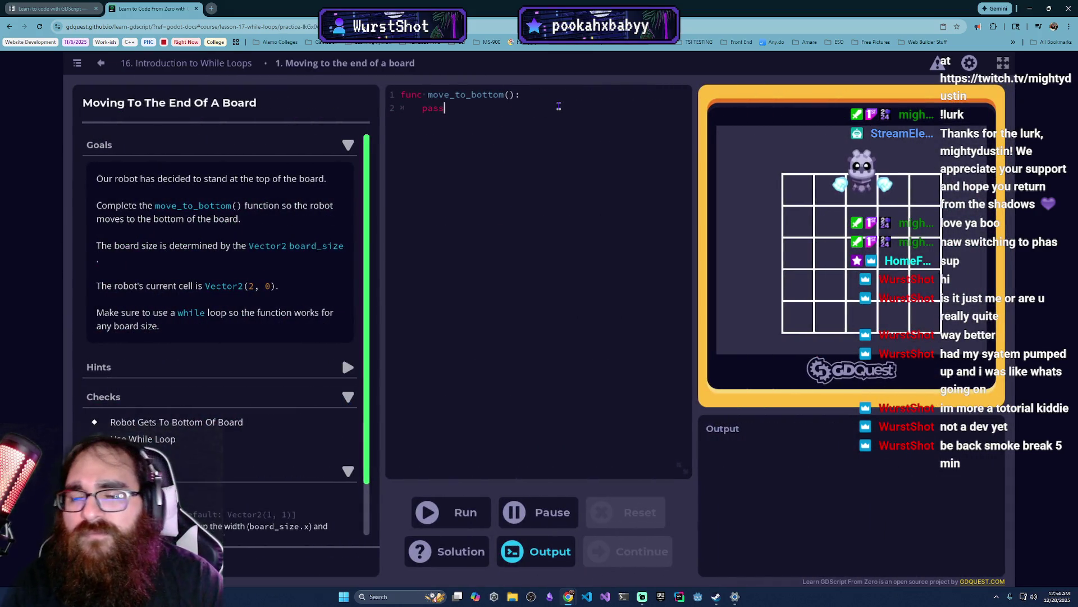
{"action": "type", "text": "amount"}
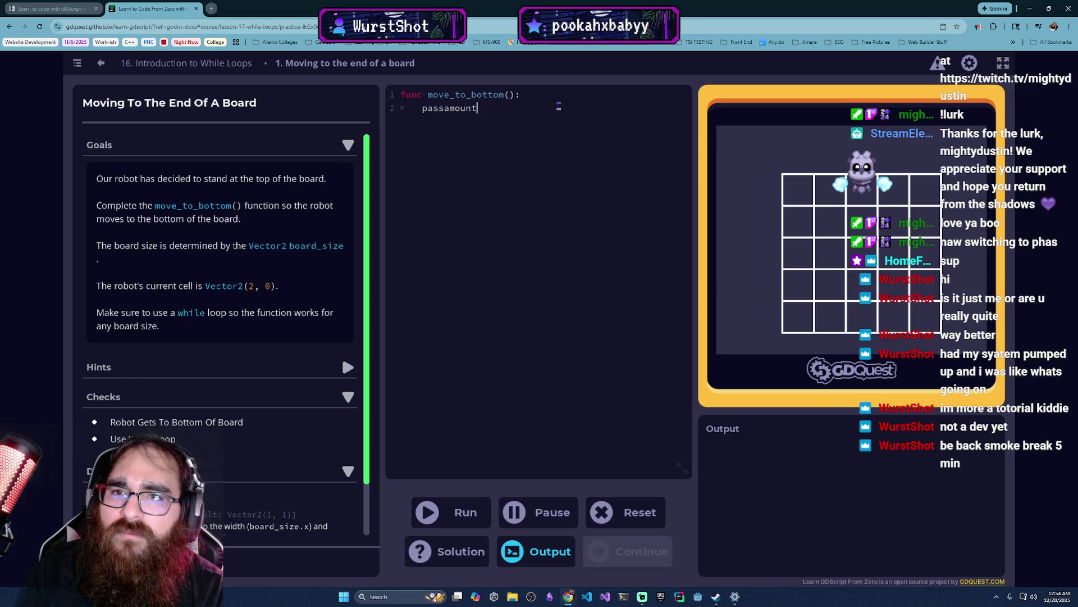
{"action": "key", "text": "ctrl+z"}
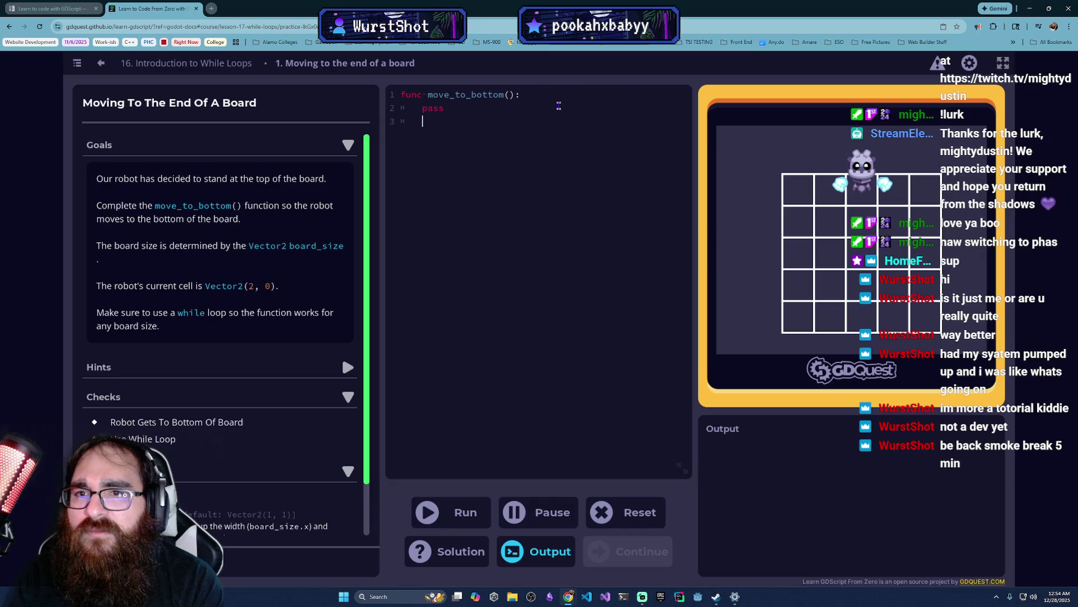
{"action": "key", "text": "BackSpace"}
{"action": "key", "text": "BackSpace"}
{"action": "key", "text": "BackSpace"}
{"action": "key", "text": "BackSpace"}
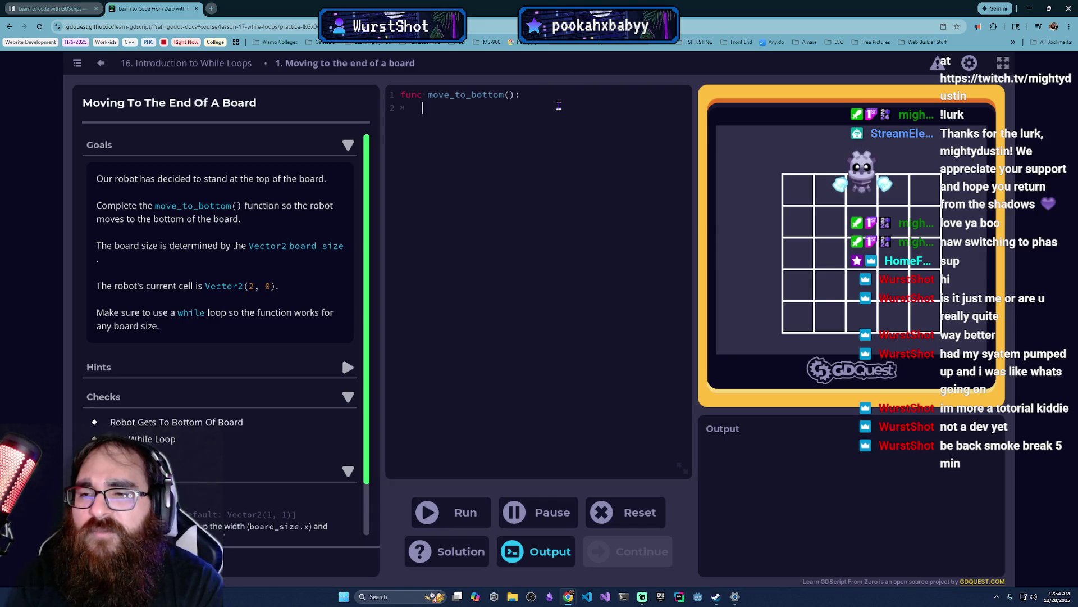
- Write 'while cell.y < board_size.y' and indent a line for the loop body
{"action": "type", "text": "while "}
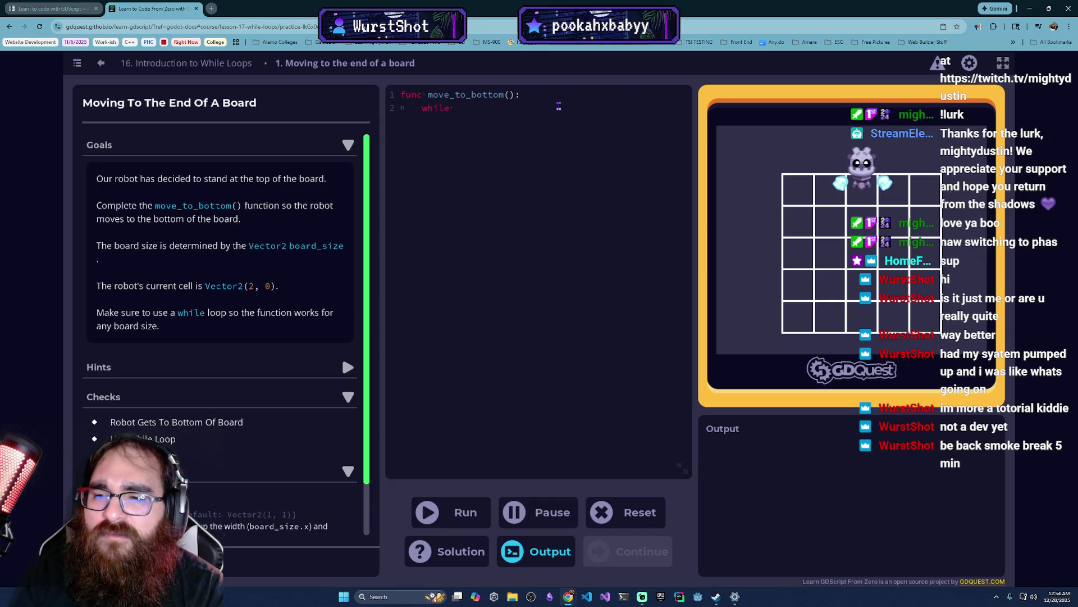
{"action": "type", "text": "cell.y "}
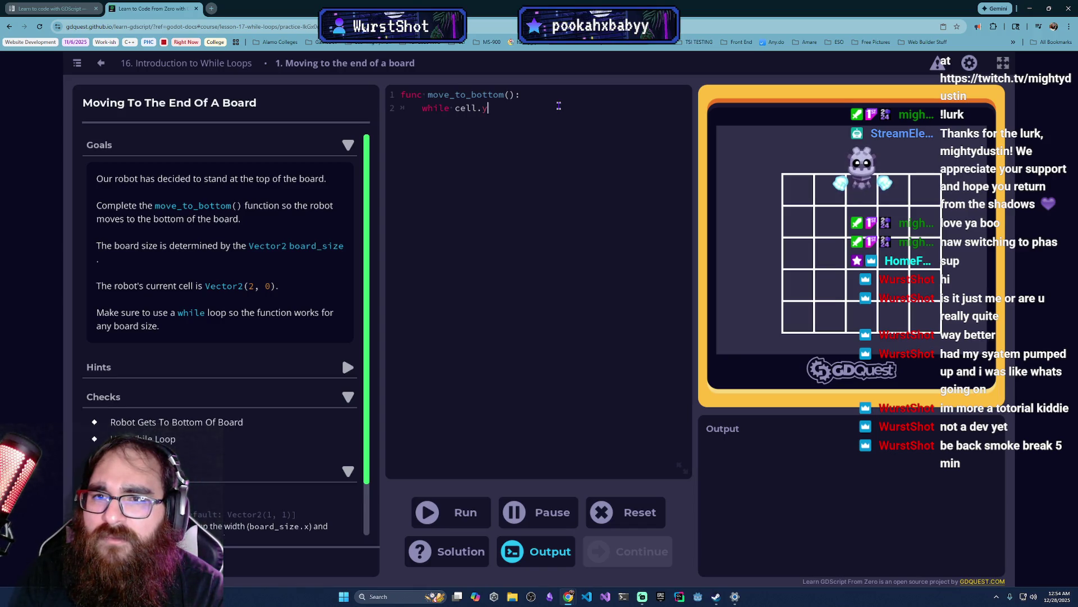
{"action": "type", "text": ">"}
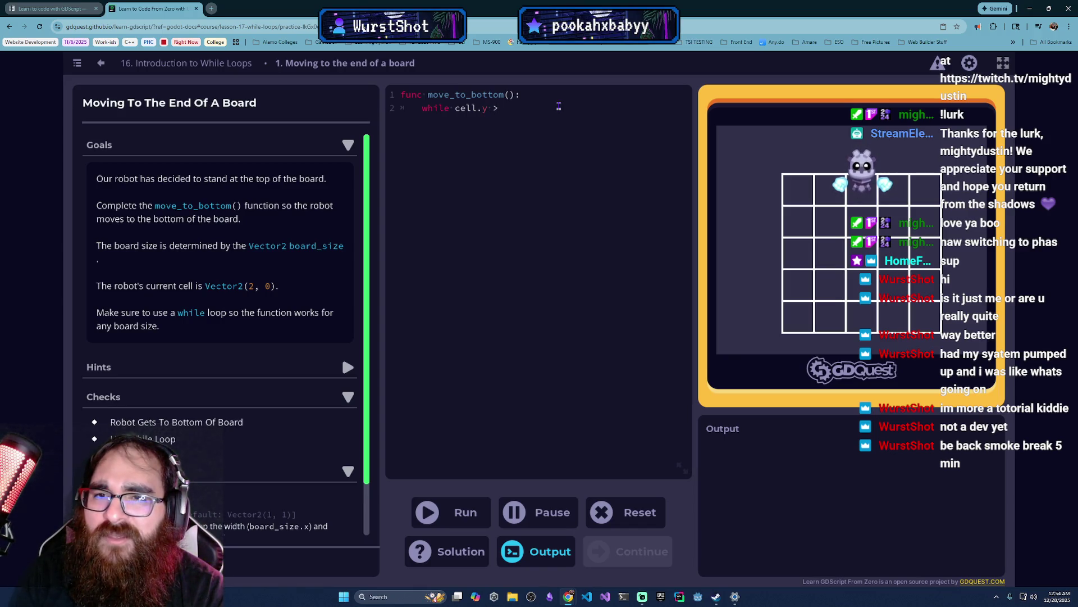
{"action": "key", "text": "BackSpace"}
{"action": "type", "text": "<"}
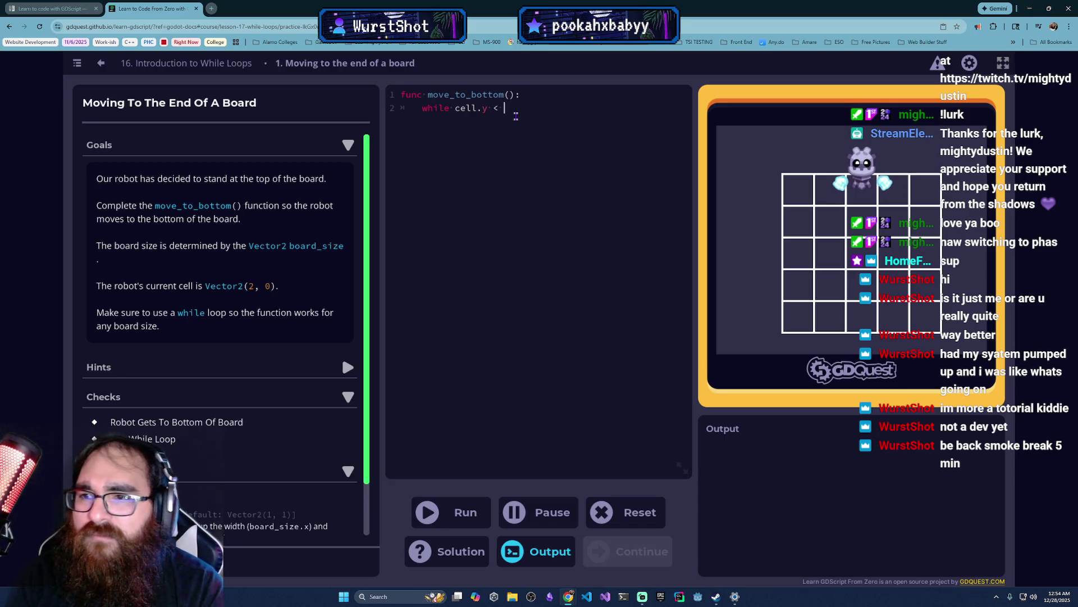
{"action": "type", "text": "bor"}
{"action": "type", "text": "rdciz"}
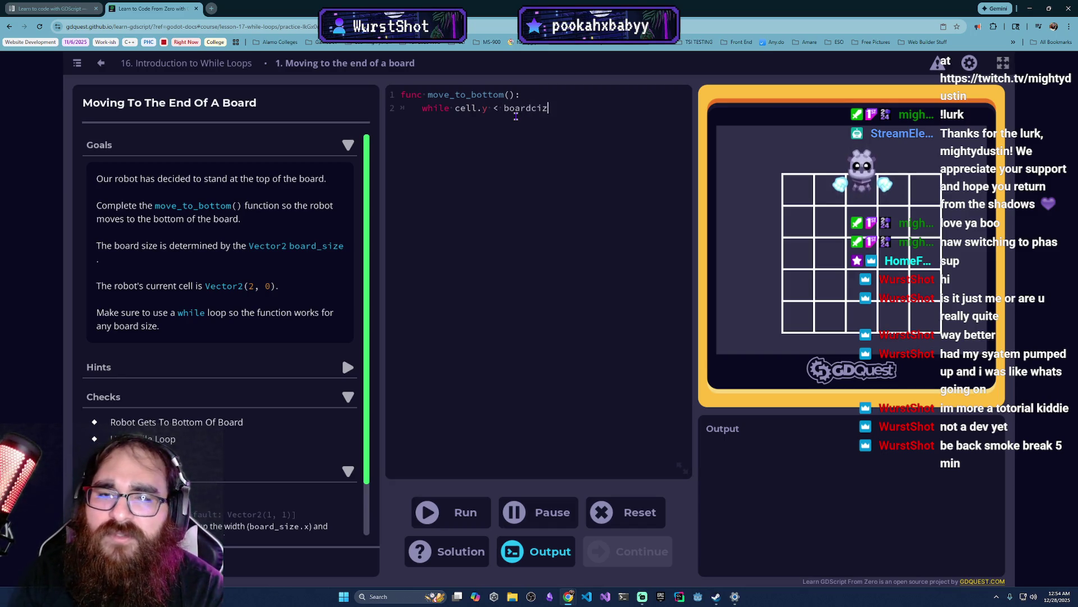
{"action": "key", "text": "BackSpace"}
{"action": "key", "text": "BackSpace"}
{"action": "key", "text": "BackSpace"}
{"action": "type", "text": "s"}
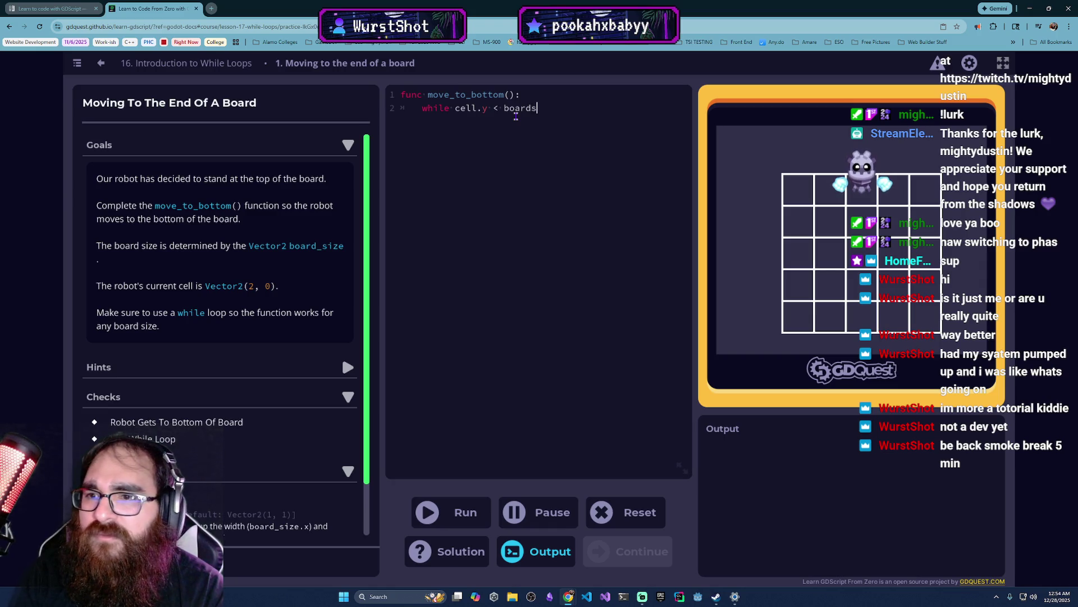
{"action": "key", "text": "BackSpace"}
{"action": "type", "text": "_size"}
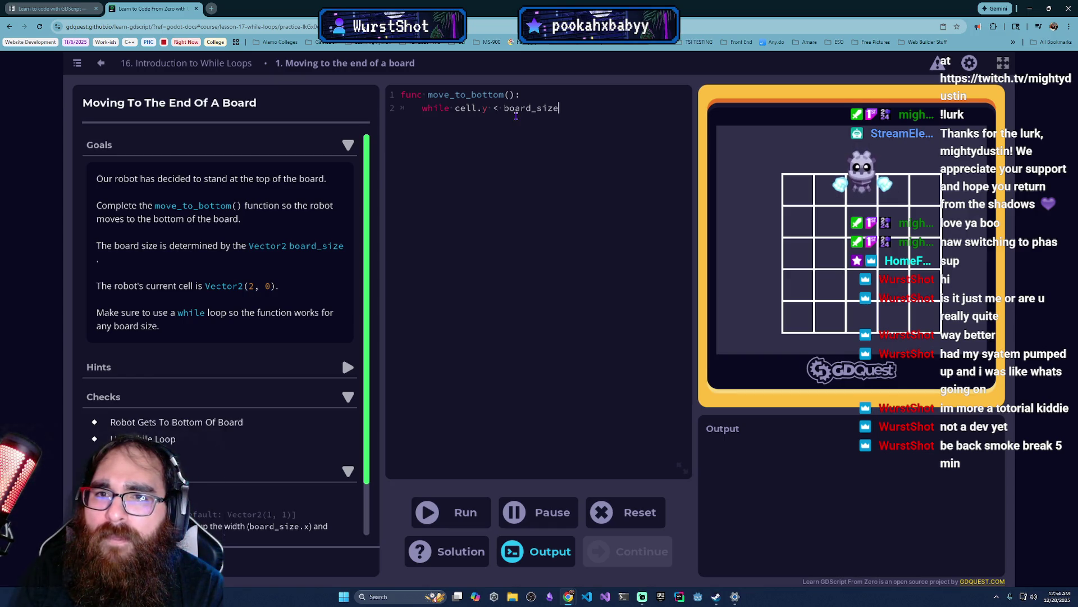
{"action": "type", "text": ".y"}
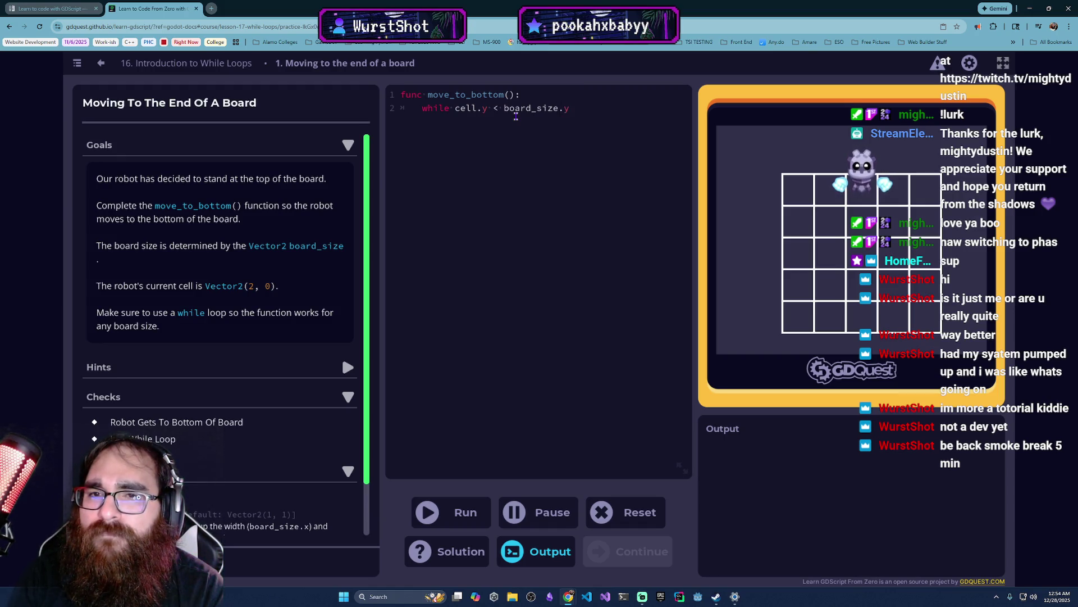
{"action": "key", "text": "Tab"}
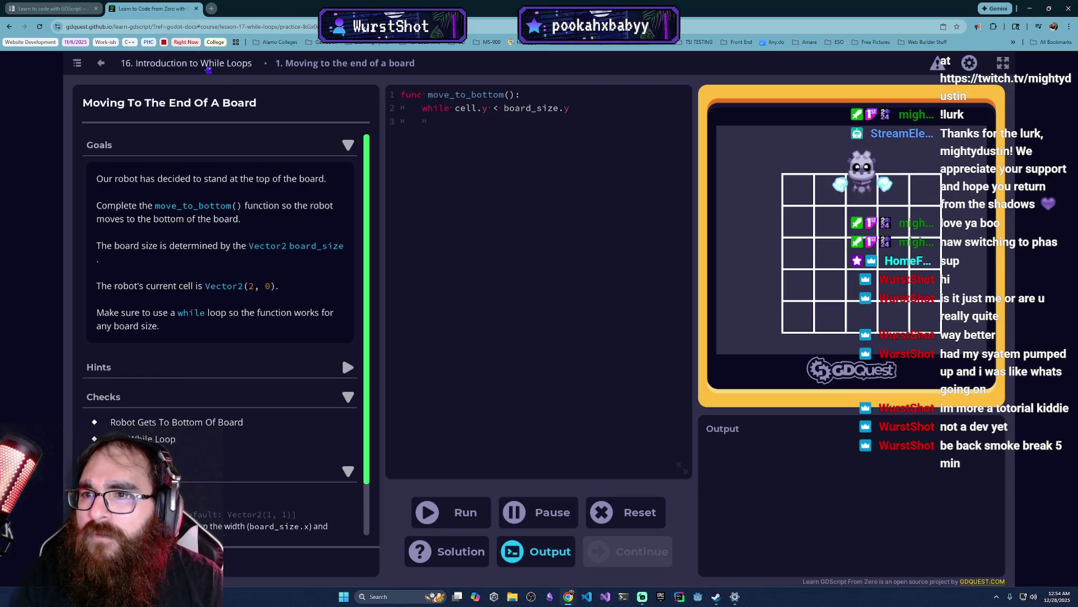
{"action": "key", "text": "ctrl+a"}
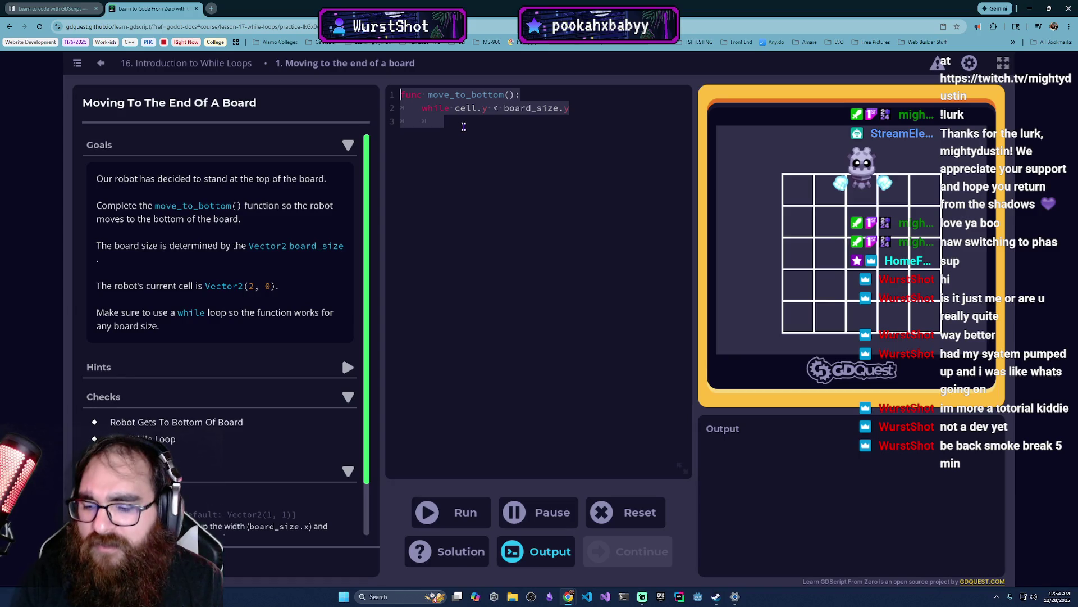
- Return to the While Loops lesson page and scroll back to its Practices section
{"action": "key", "text": "Escape"}
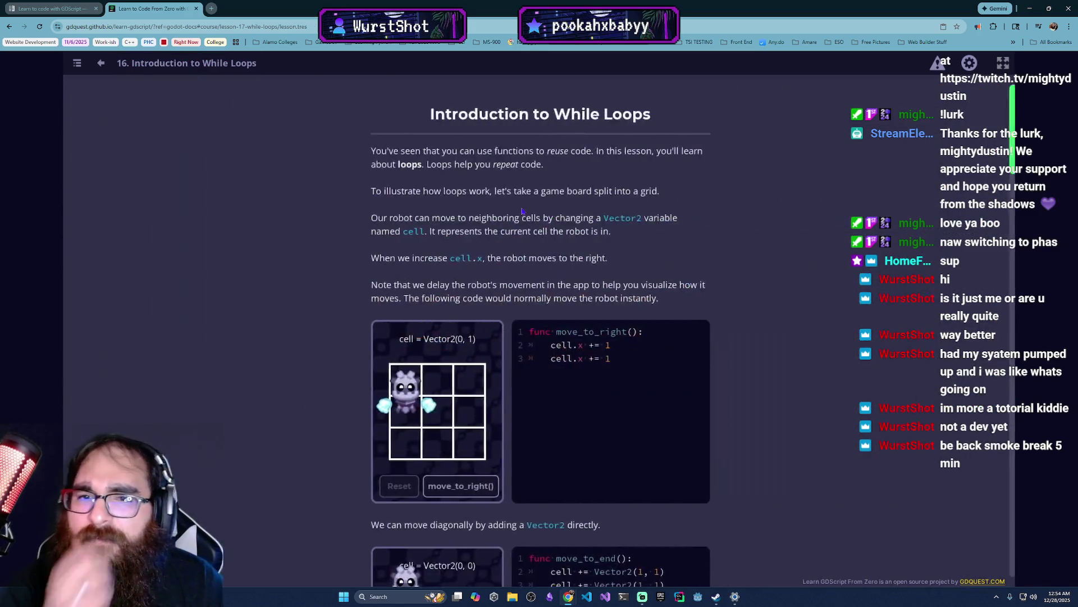
{"action": "scroll", "coordinate": [491, 263], "scroll_direction": "up", "scroll_amount": 8}
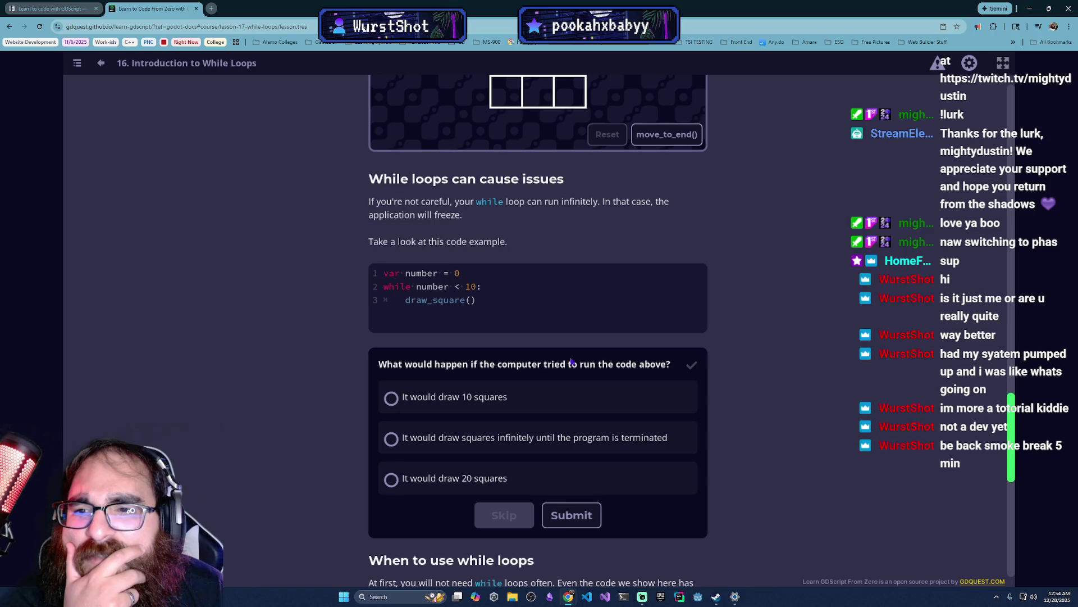
{"action": "scroll", "coordinate": [637, 368], "scroll_direction": "up", "scroll_amount": 2}
{"action": "scroll", "coordinate": [637, 368], "scroll_direction": "up", "scroll_amount": 5}
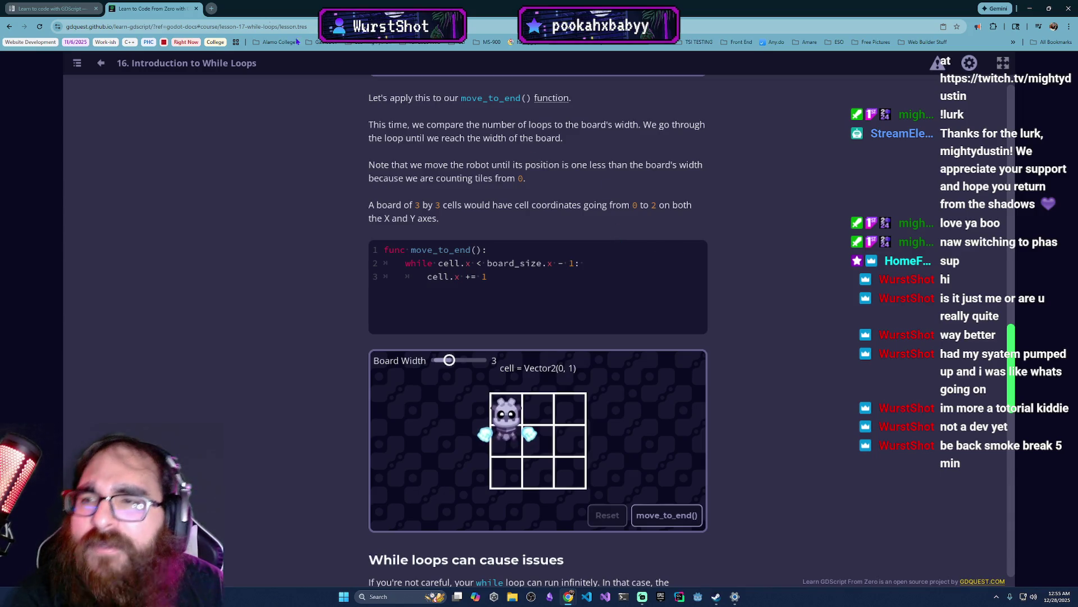
{"action": "scroll", "coordinate": [450, 323], "scroll_direction": "down", "scroll_amount": 10}
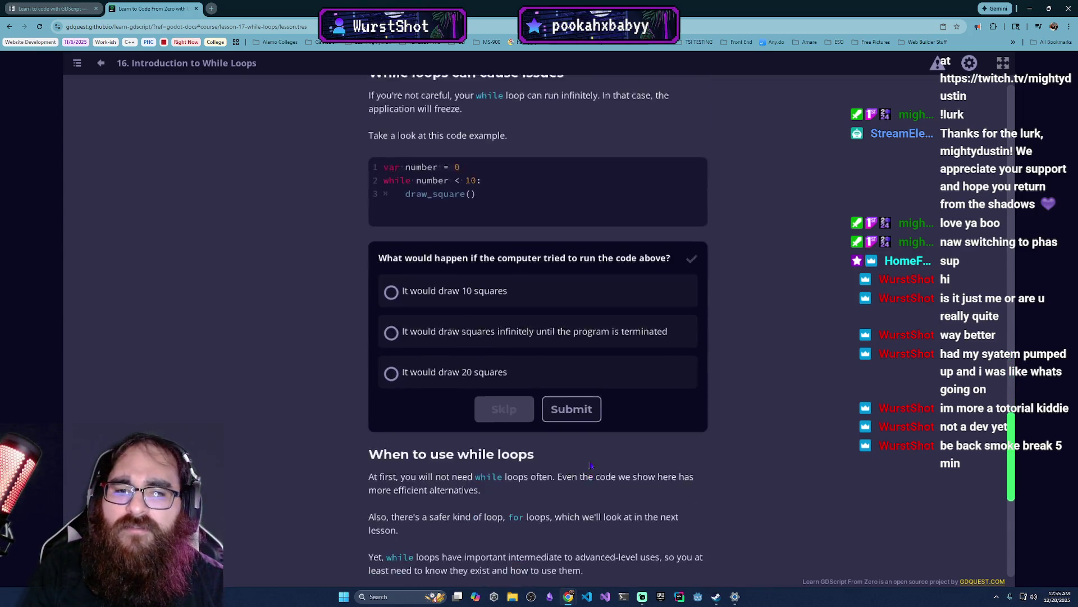
{"action": "scroll", "coordinate": [641, 529], "scroll_direction": "down", "scroll_amount": 5}
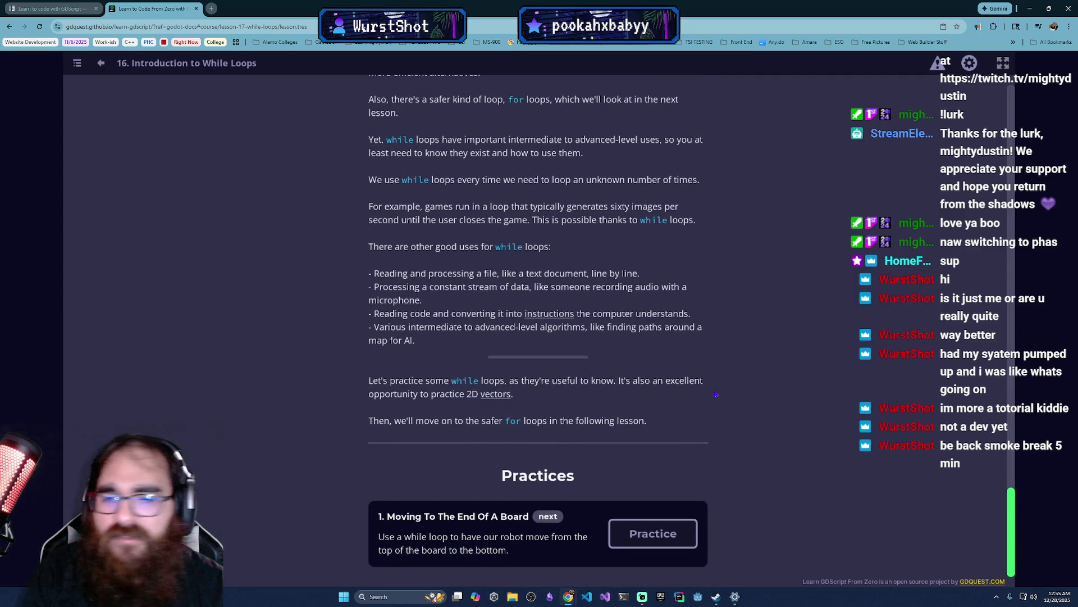
- After a brief Windows search, reopen the Moving To The End Of A Board practice
{"action": "key", "text": "super"}
{"action": "type", "text": "not"}
{"action": "key", "text": "Escape"}
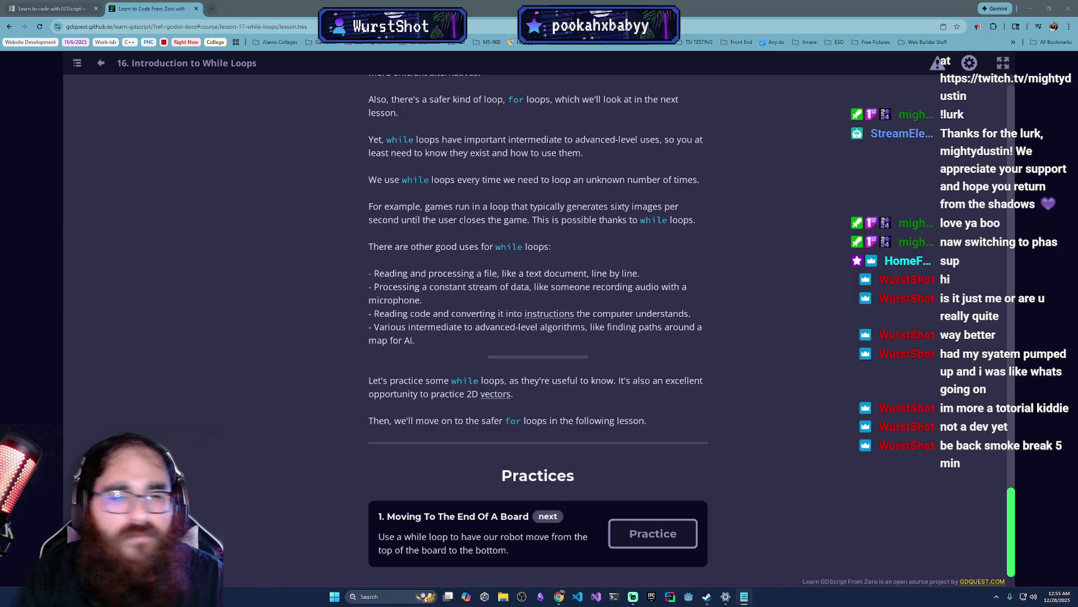
{"action": "left_click", "coordinate": [652, 533]}
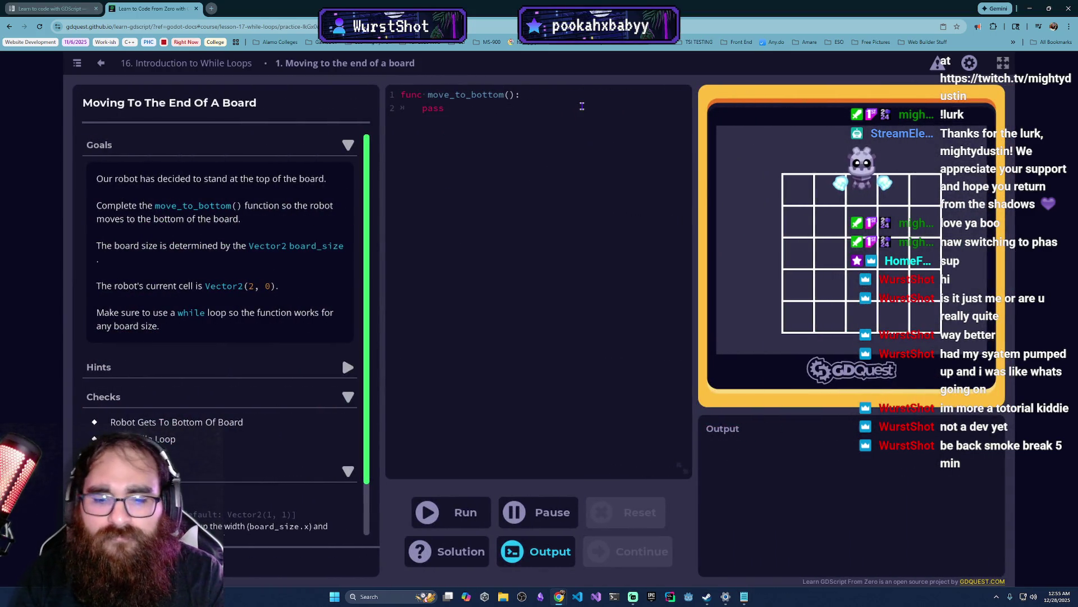
- Insert line 2 'while cell.y < board_size.y - 1' with an indented empty body line beneath
{"action": "key", "text": "End"}
{"action": "key", "text": "Return"}
{"action": "type", "text": "while cell.y"}
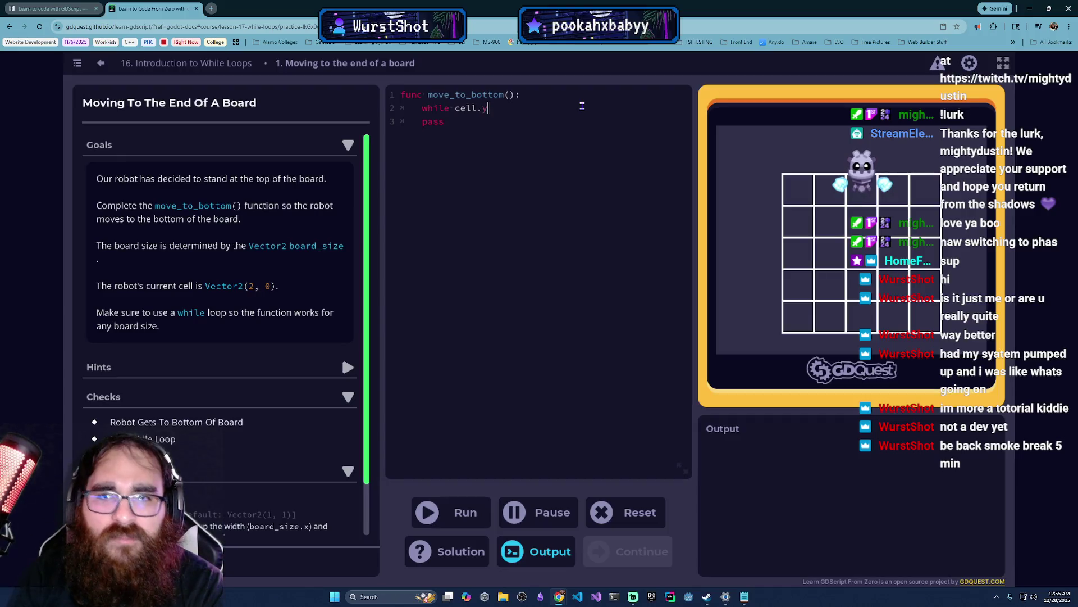
{"action": "type", "text": " < boa"}
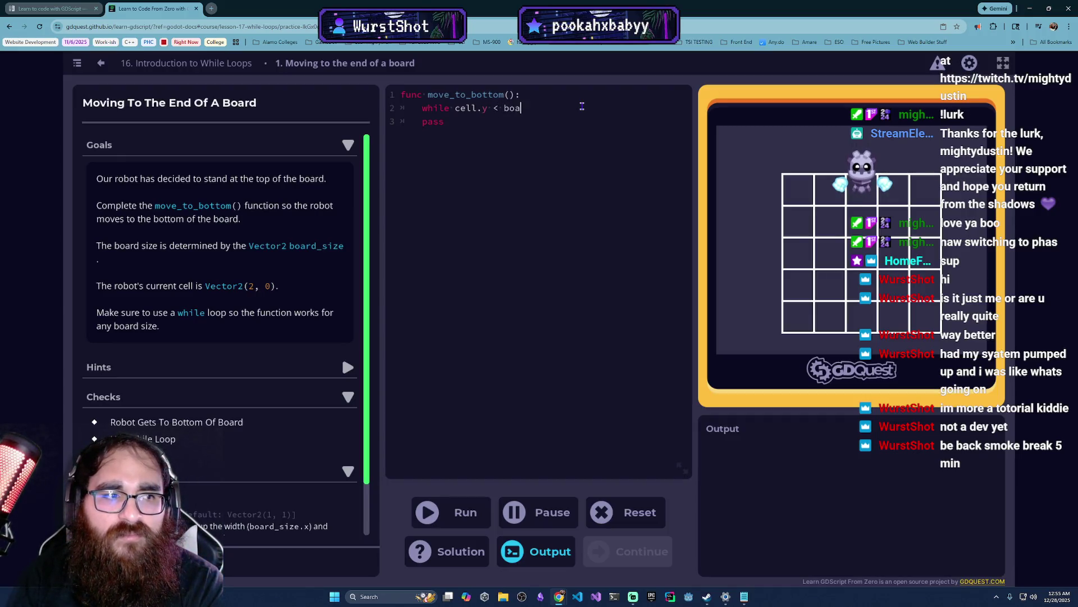
{"action": "type", "text": "rd_size"}
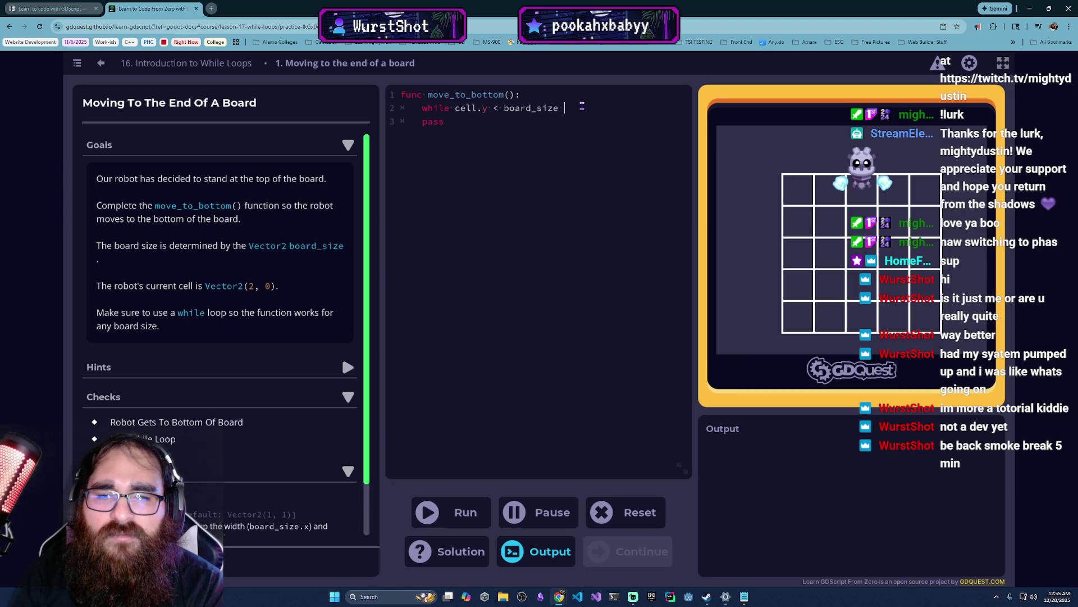
{"action": "key", "text": "BackSpace"}
{"action": "type", "text": ".y -"}
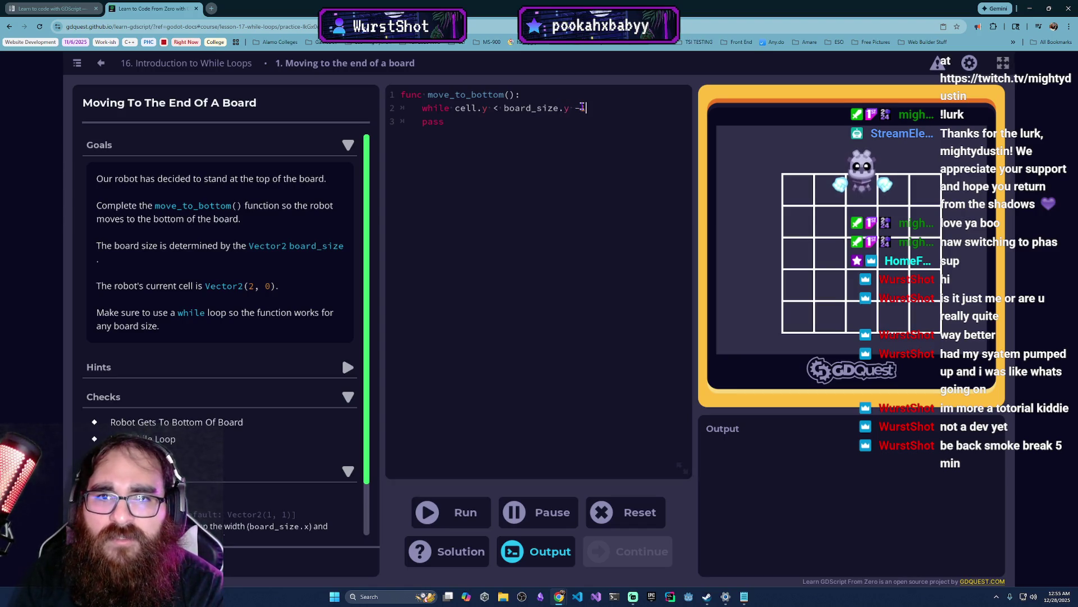
{"action": "type", "text": " 1"}
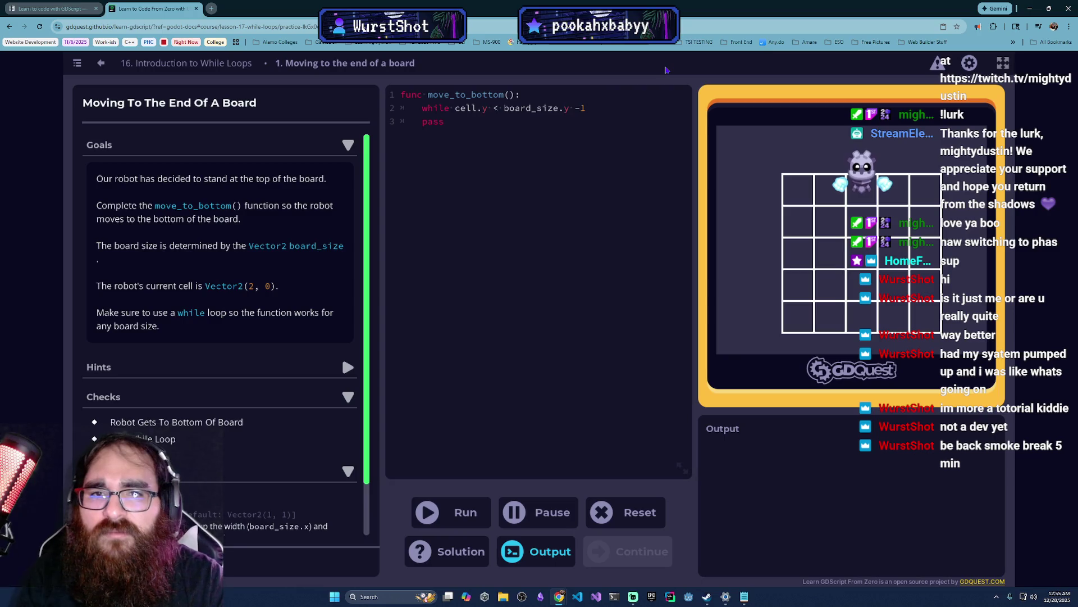
{"action": "key", "text": "Return"}
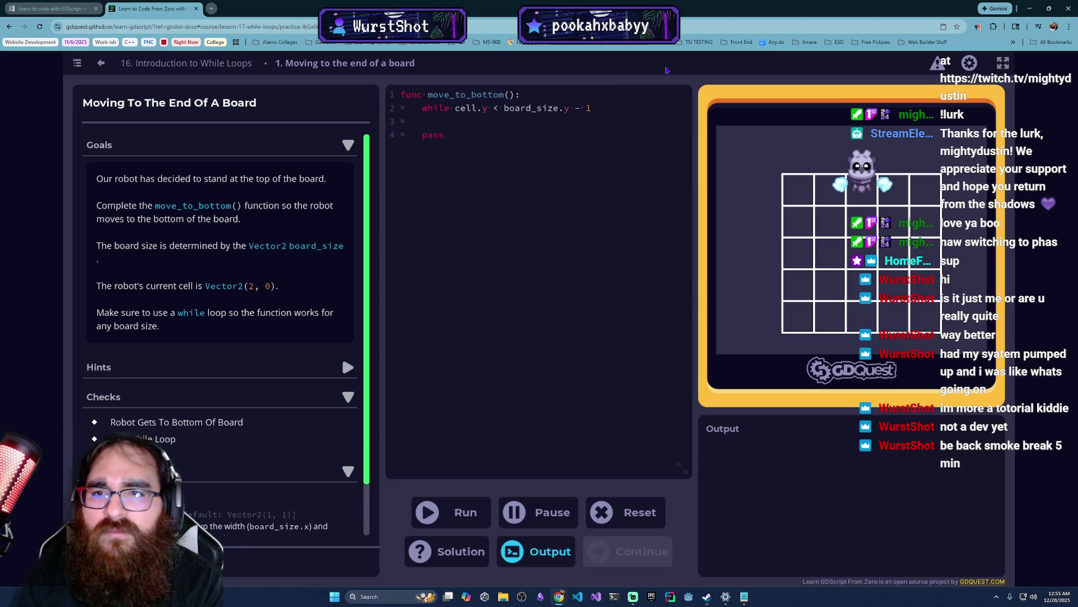
{"action": "key", "text": "Tab"}
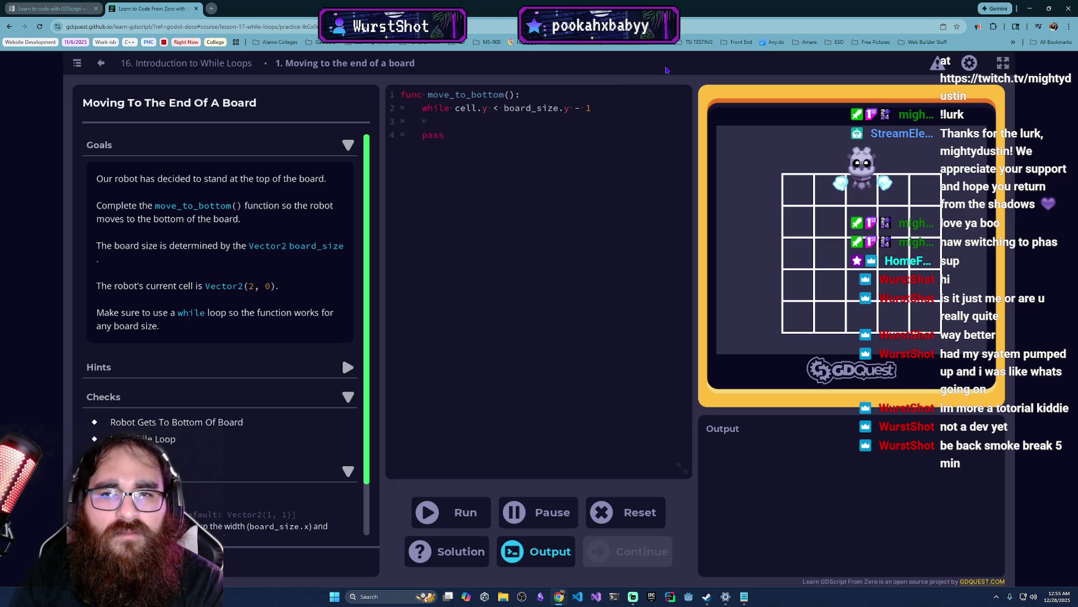
{"action": "type", "text": "ce"}
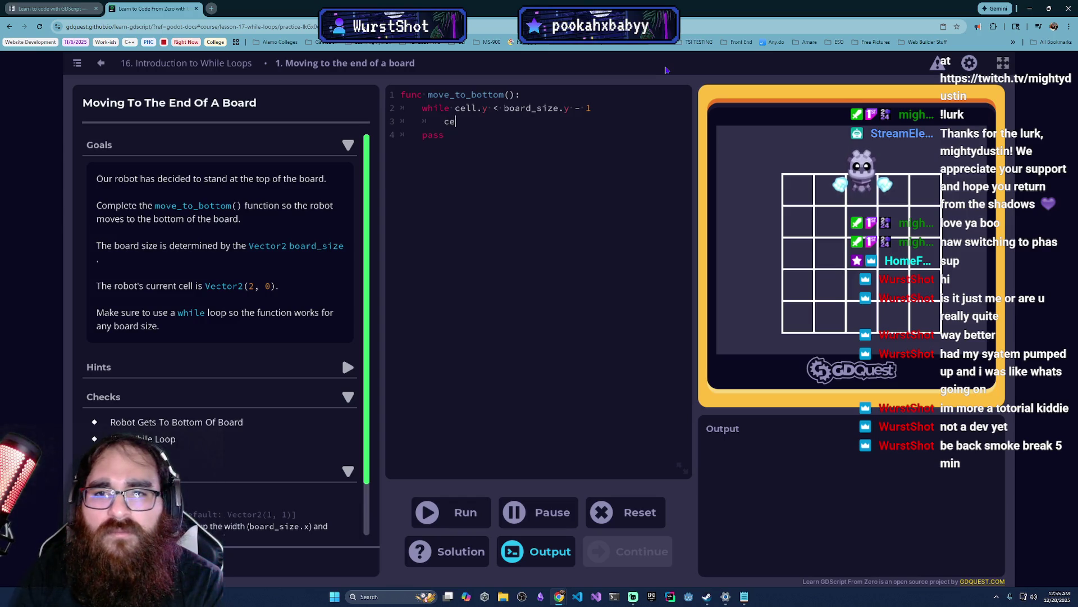
{"action": "key", "text": "BackSpace"}
{"action": "key", "text": "BackSpace"}
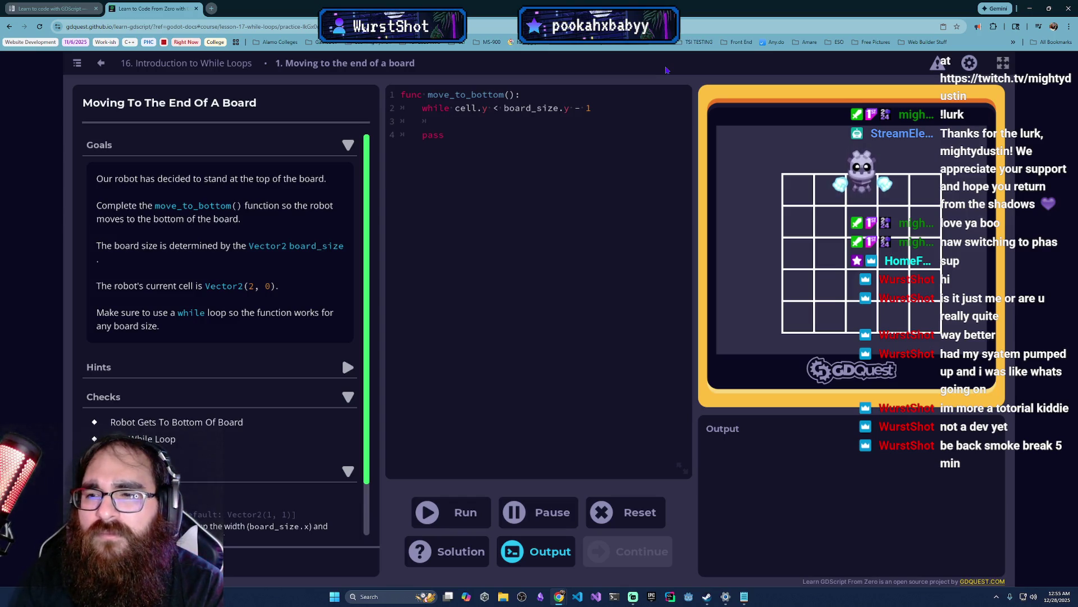
- Expand the practice hints, read Hints 3 and 2 on increasing cell.y, then return to code line 3
{"action": "scroll", "coordinate": [345, 332], "scroll_direction": "down", "scroll_amount": 1}
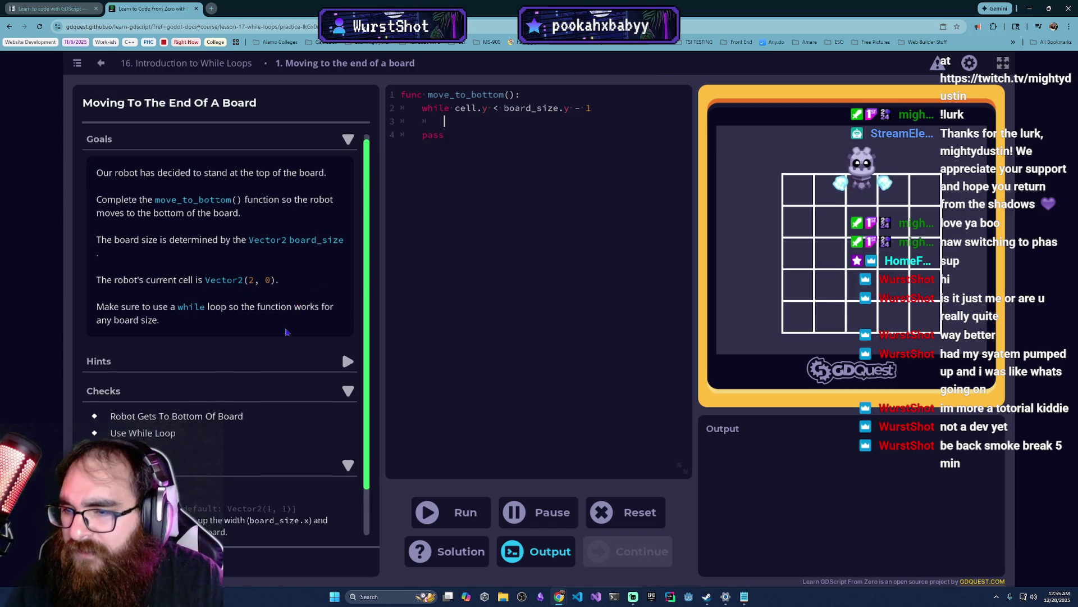
{"action": "left_click", "coordinate": [346, 315]}
{"action": "scroll", "coordinate": [347, 314], "scroll_direction": "down", "scroll_amount": 1}
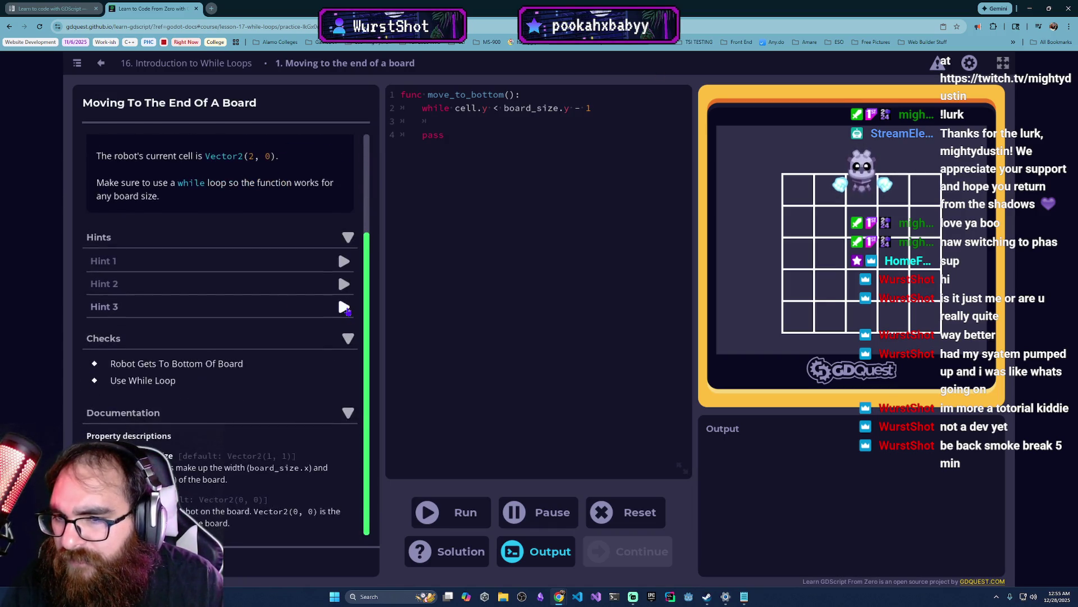
{"action": "left_click", "coordinate": [348, 310]}
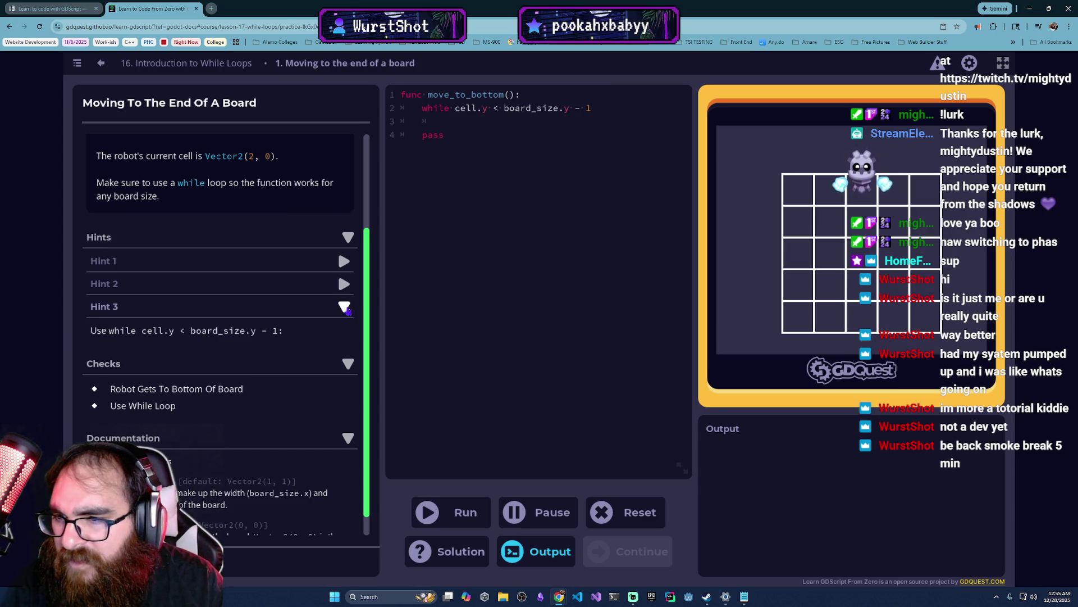
{"action": "left_click", "coordinate": [345, 285]}
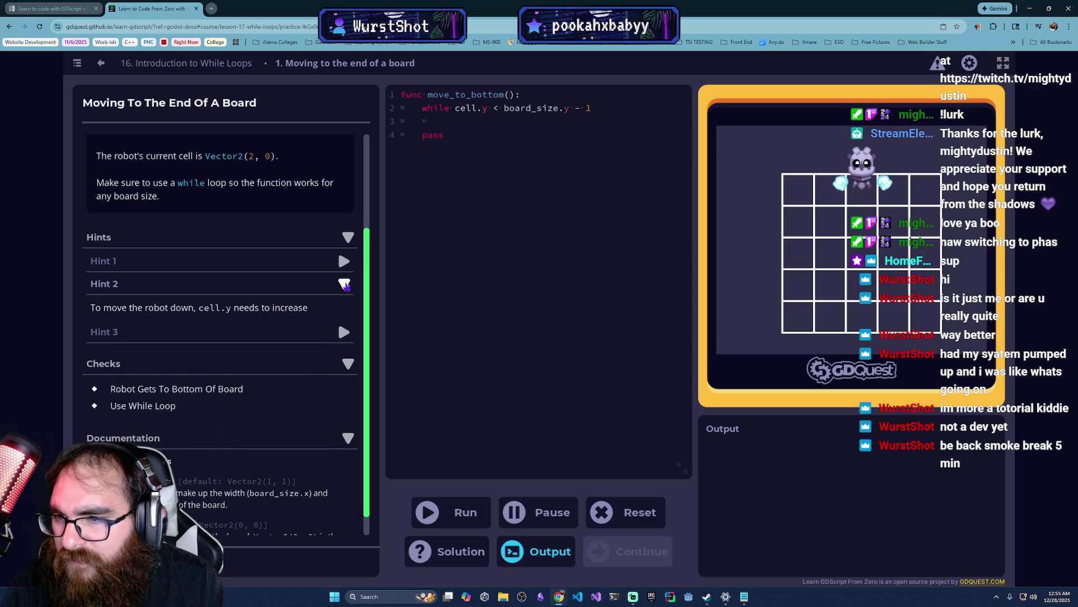
{"action": "left_click", "coordinate": [345, 284]}
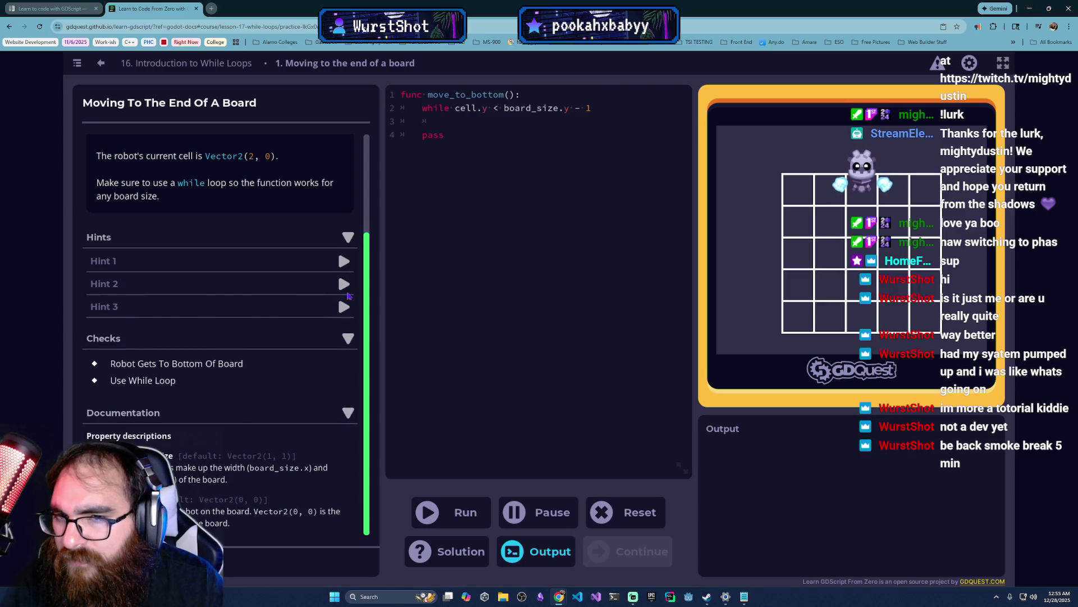
{"action": "left_click", "coordinate": [484, 126]}
{"action": "type", "text": "c"}
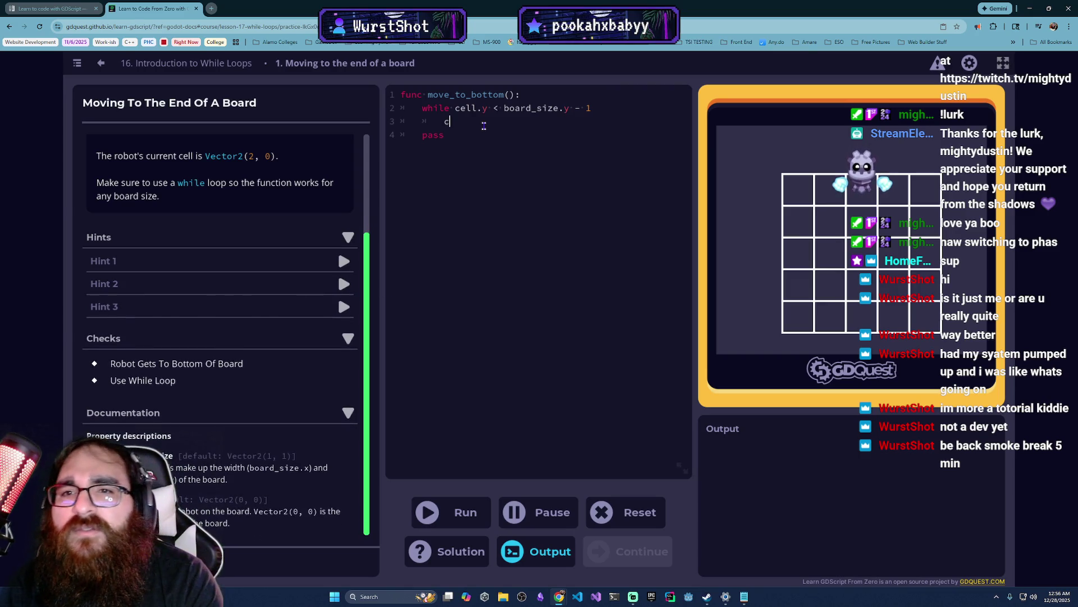
- Write 'cell.y += 1' in the loop body and run it, getting a missing-colon error
{"action": "type", "text": "ell.y "}
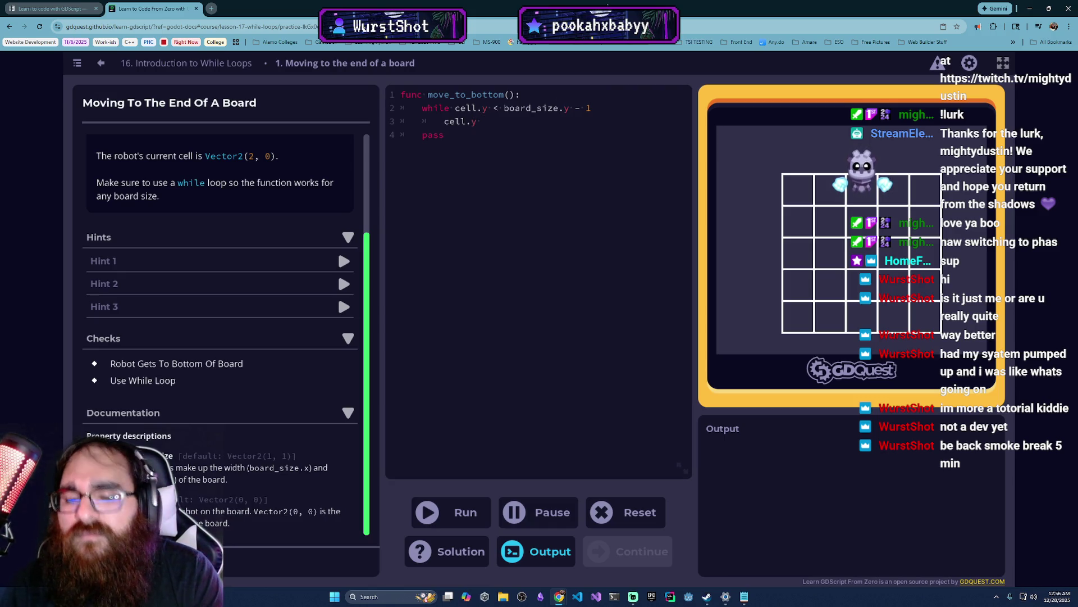
{"action": "type", "text": "+= 1"}
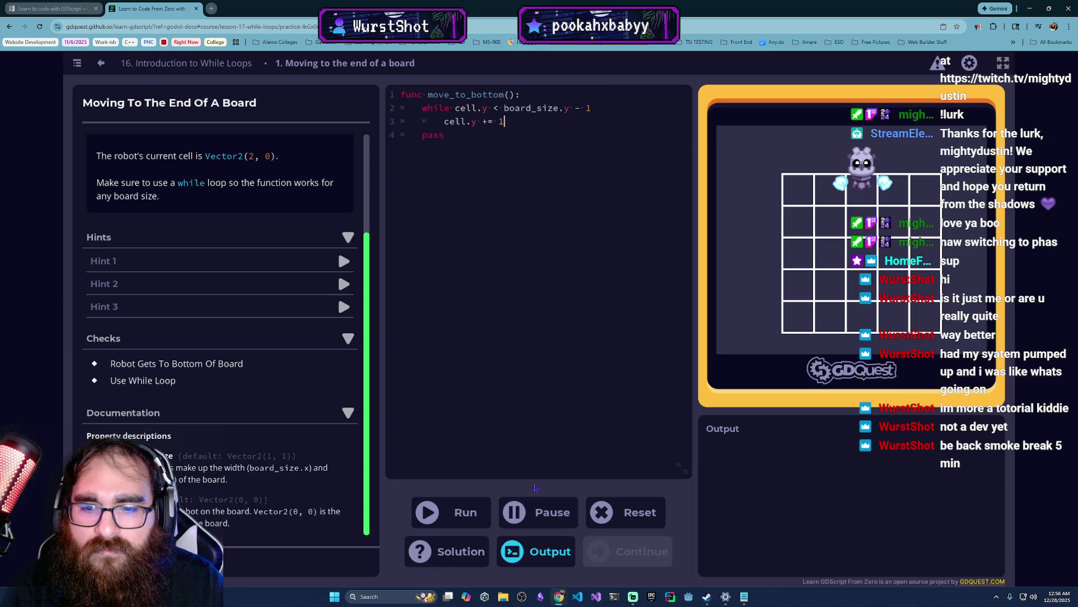
{"action": "left_click", "coordinate": [453, 512]}
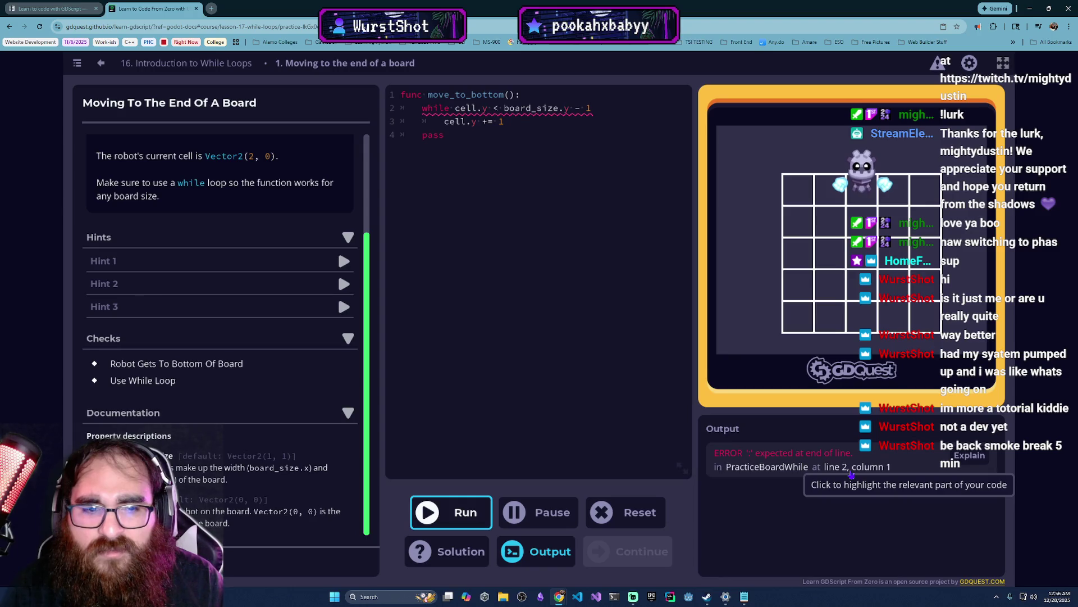
{"action": "mouse_move", "coordinate": [471, 108]}
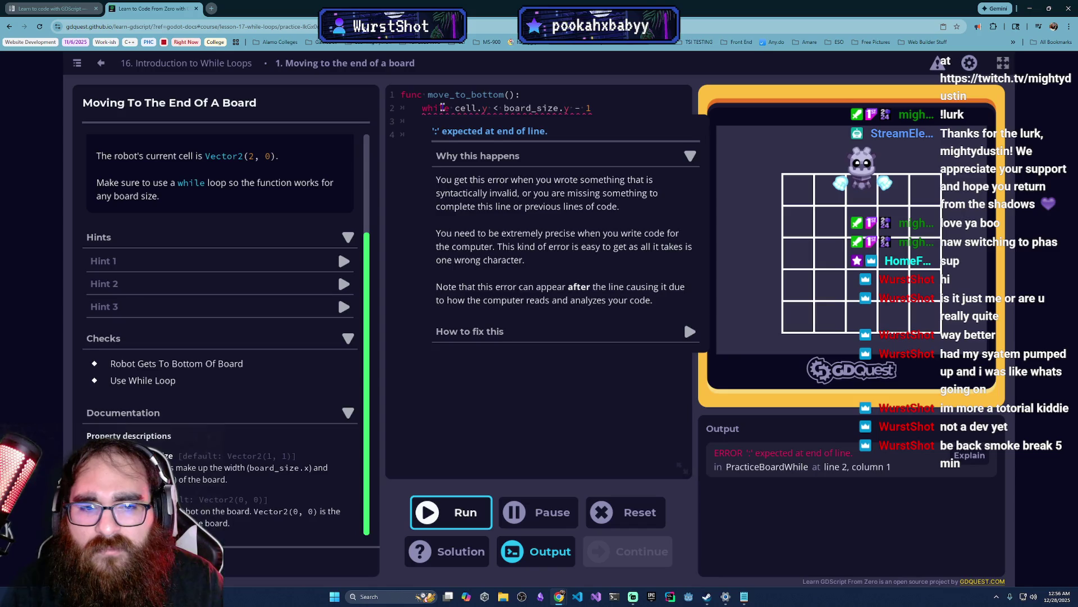
{"action": "left_click", "coordinate": [631, 108]}
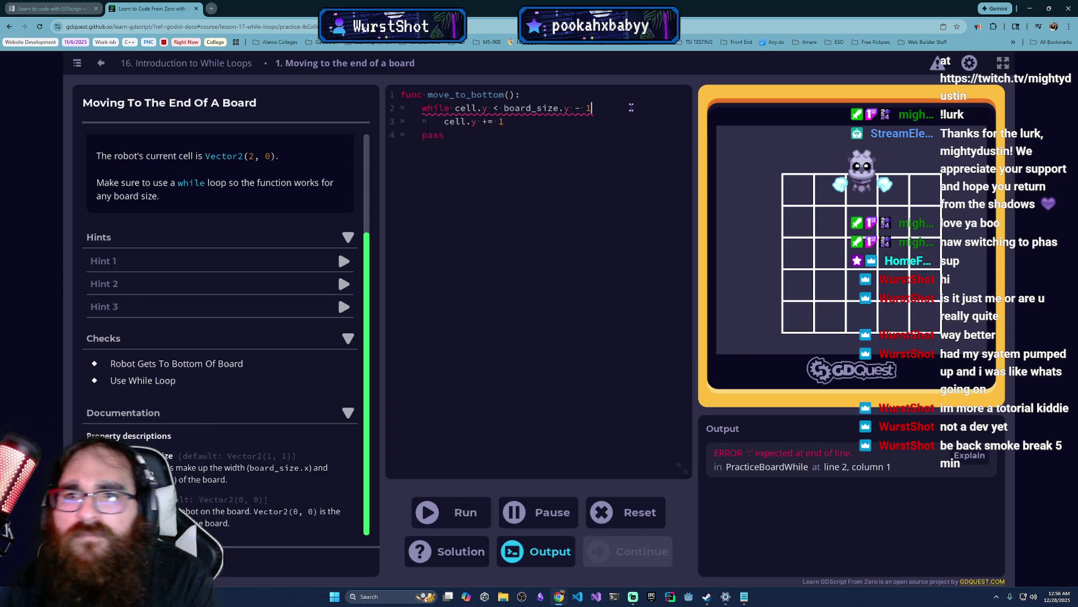
- Add the missing ':' to the while line and rerun so both checks pass
{"action": "type", "text": ":"}
{"action": "left_click", "coordinate": [456, 517]}
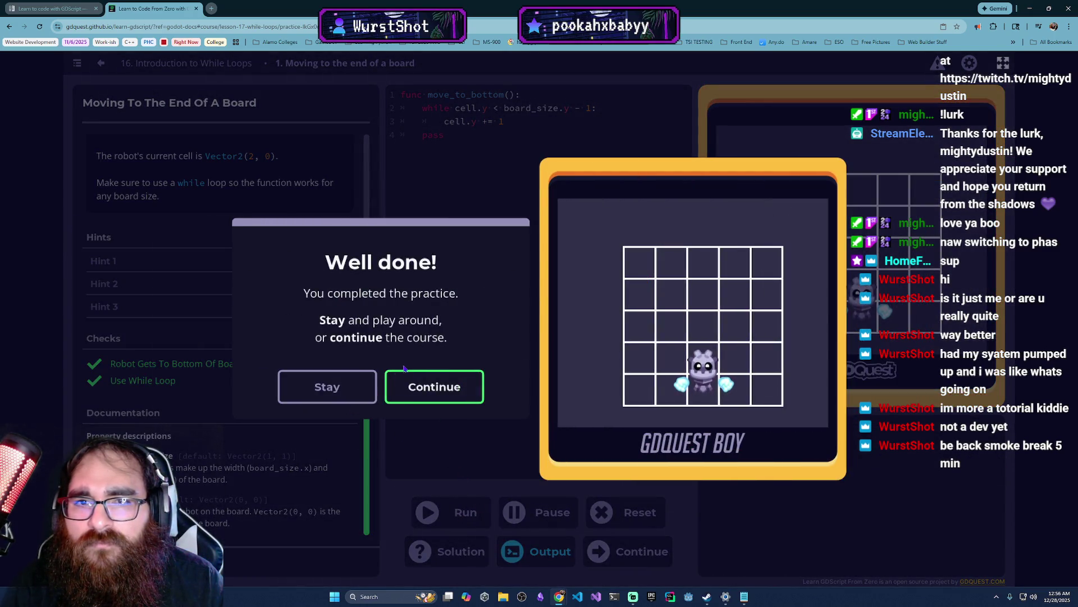
{"action": "left_click", "coordinate": [363, 380]}
- Rerun the move_to_bottom solution, then continue past the completed practice to lesson 17, For Loops
{"action": "left_click", "coordinate": [460, 519]}
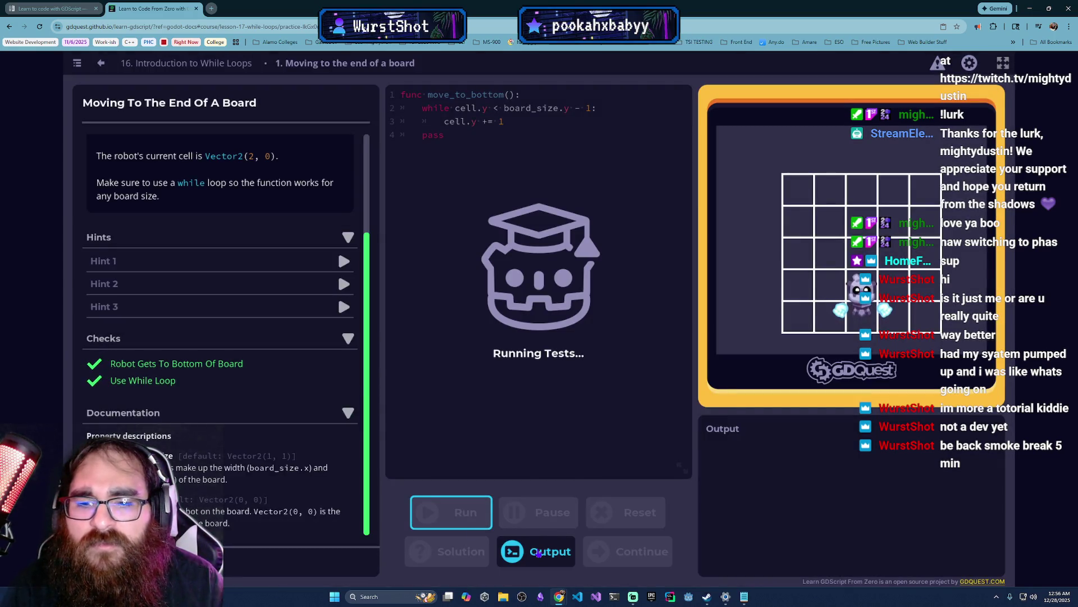
{"action": "left_click", "coordinate": [451, 506]}
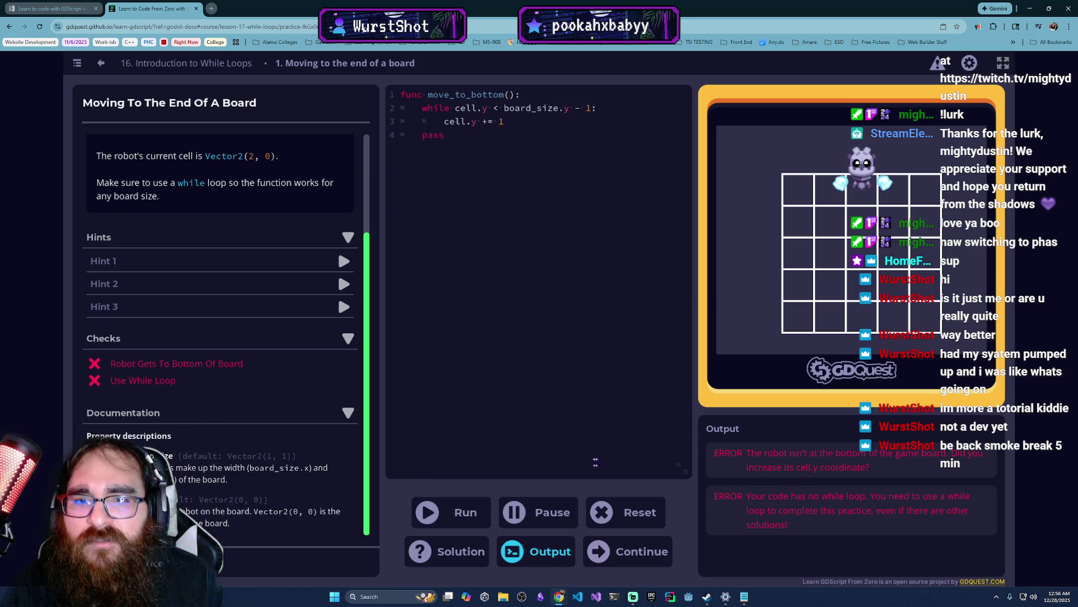
{"action": "left_click", "coordinate": [464, 511]}
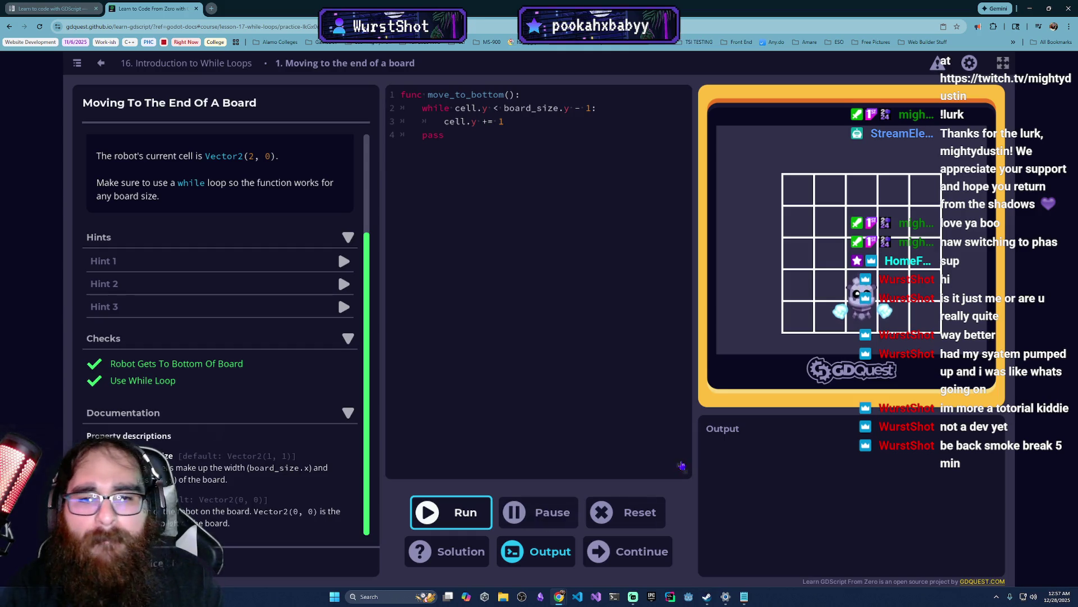
{"action": "left_click", "coordinate": [629, 545]}
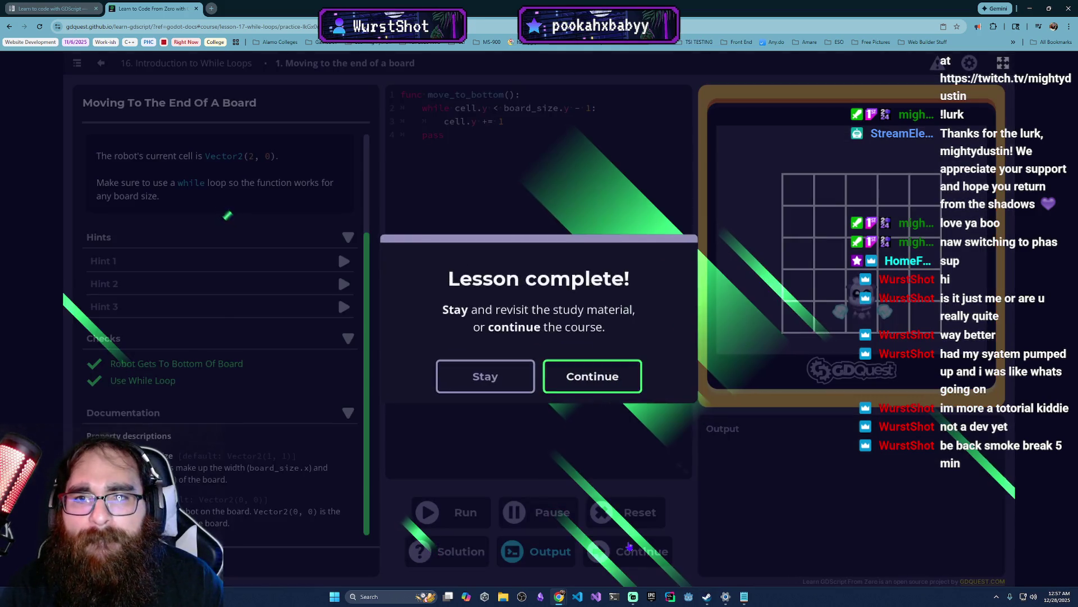
{"action": "left_click", "coordinate": [584, 392]}
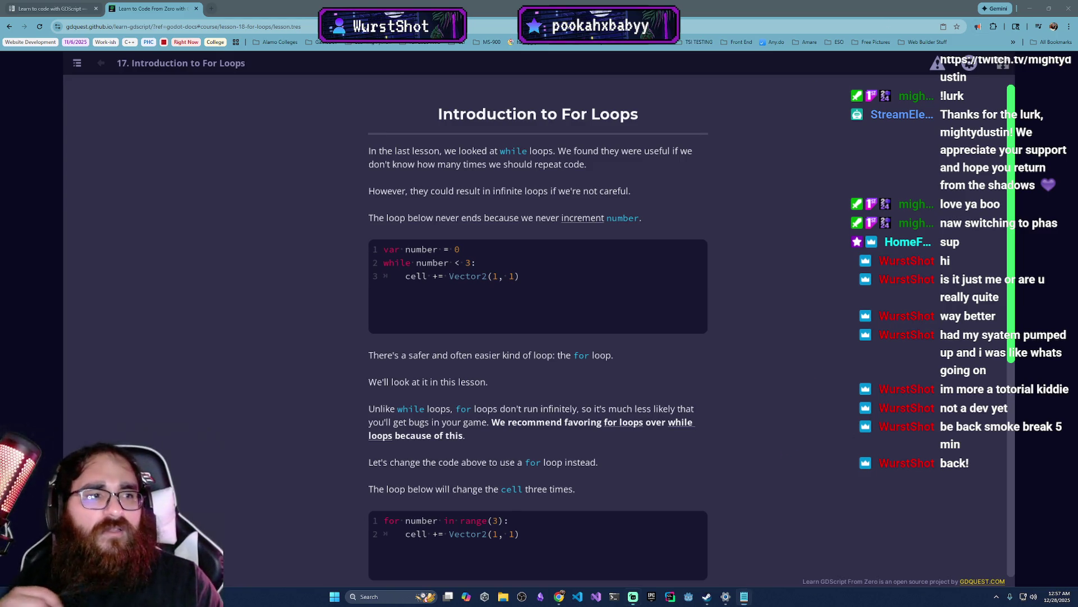
{"action": "left_click", "coordinate": [856, 460]}
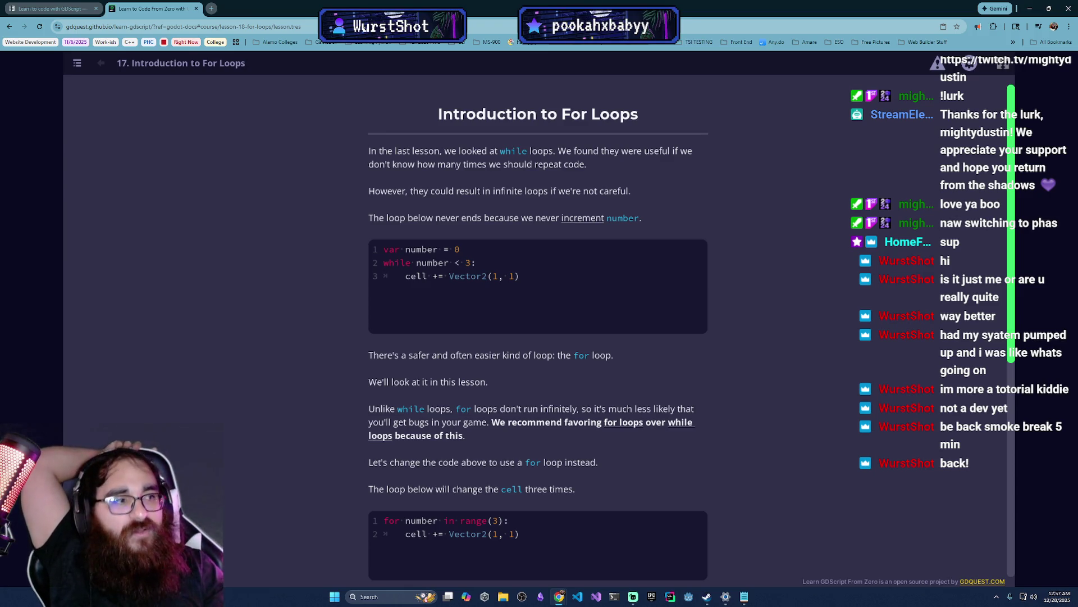
{"action": "key", "text": "alt+Tab"}
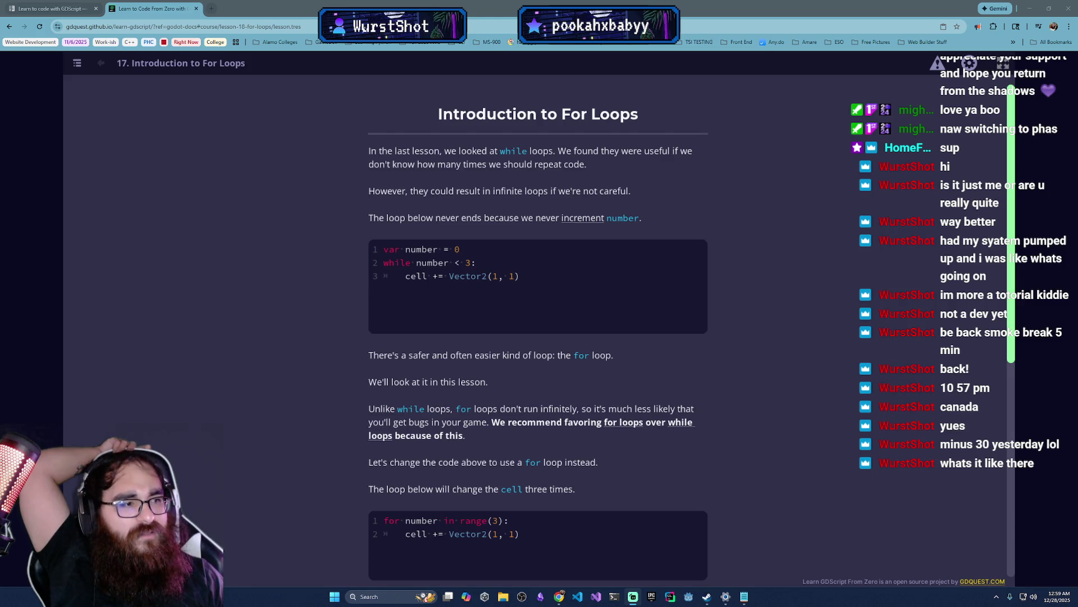
{"action": "left_click", "coordinate": [872, 408]}
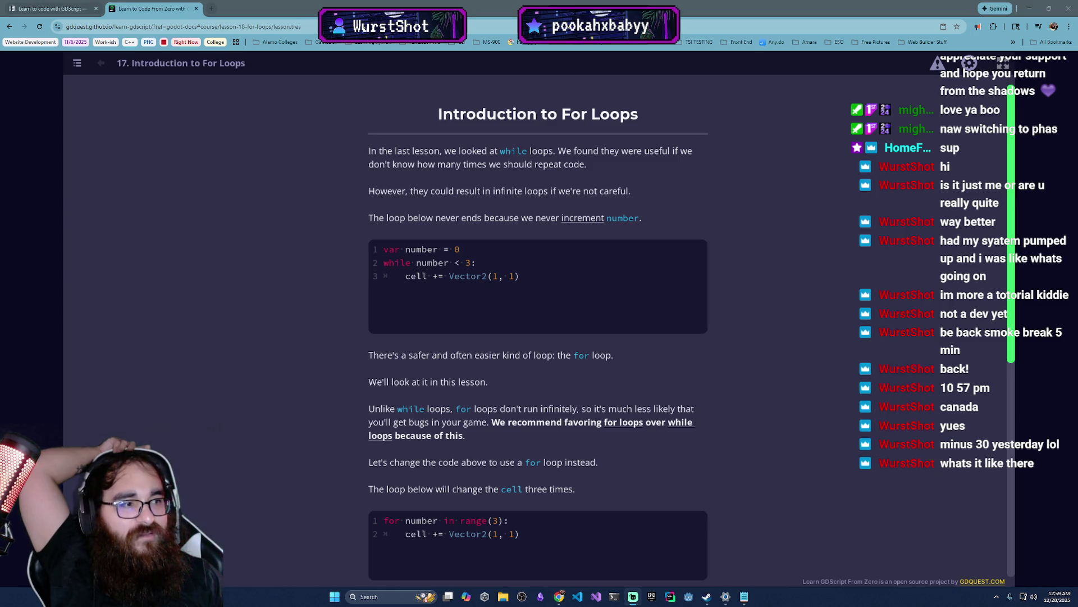
{"action": "left_click", "coordinate": [885, 420]}
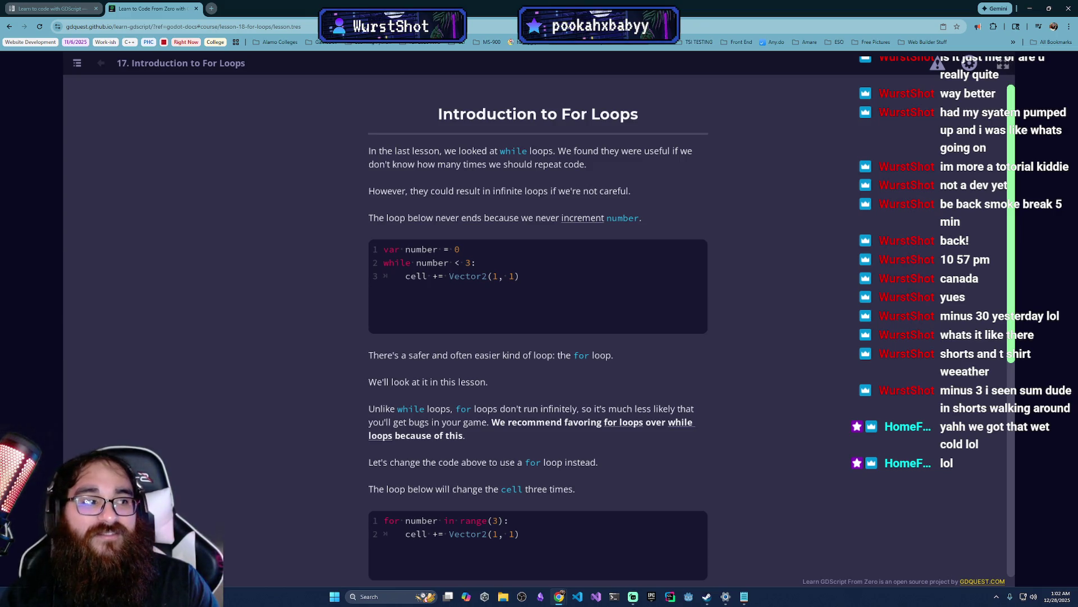
{"action": "key", "text": "alt+Tab"}
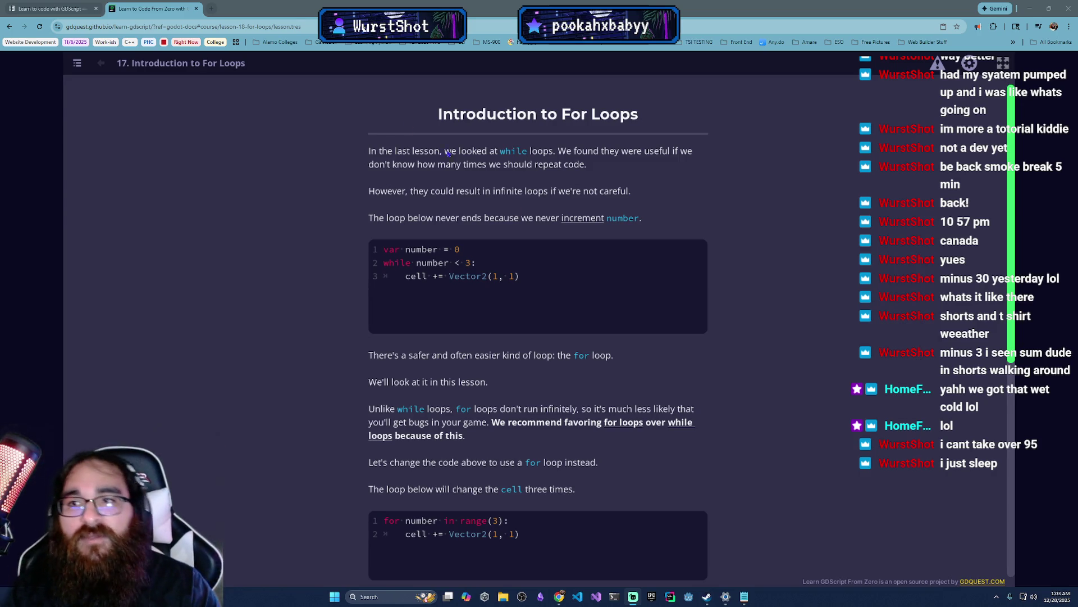
- In a new tab, search Google for 'pump jack unit' and skim the results
{"action": "left_click", "coordinate": [212, 9]}
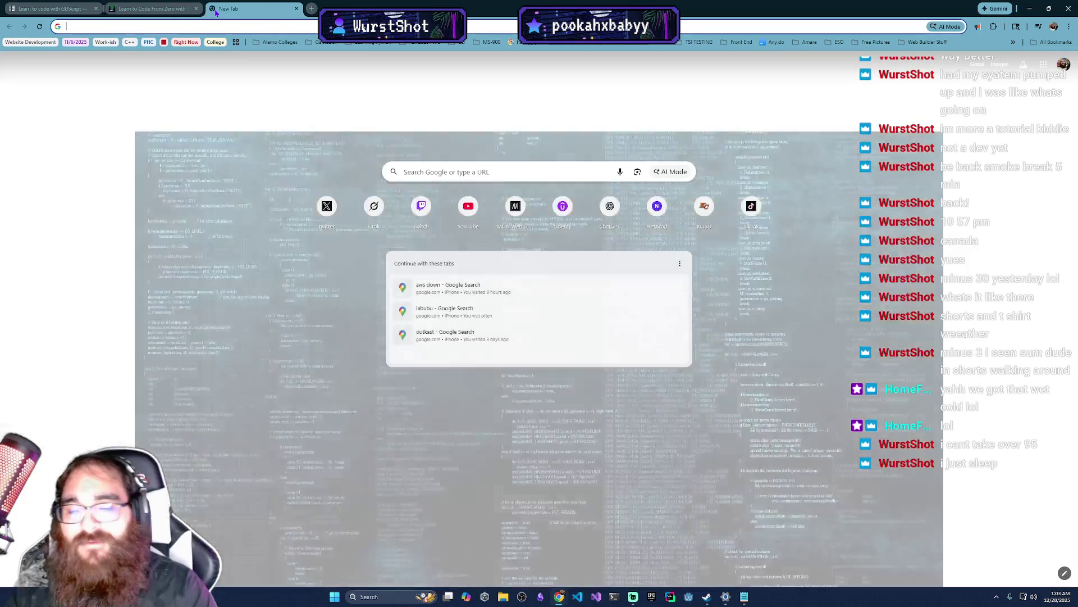
{"action": "type", "text": "pump ja"}
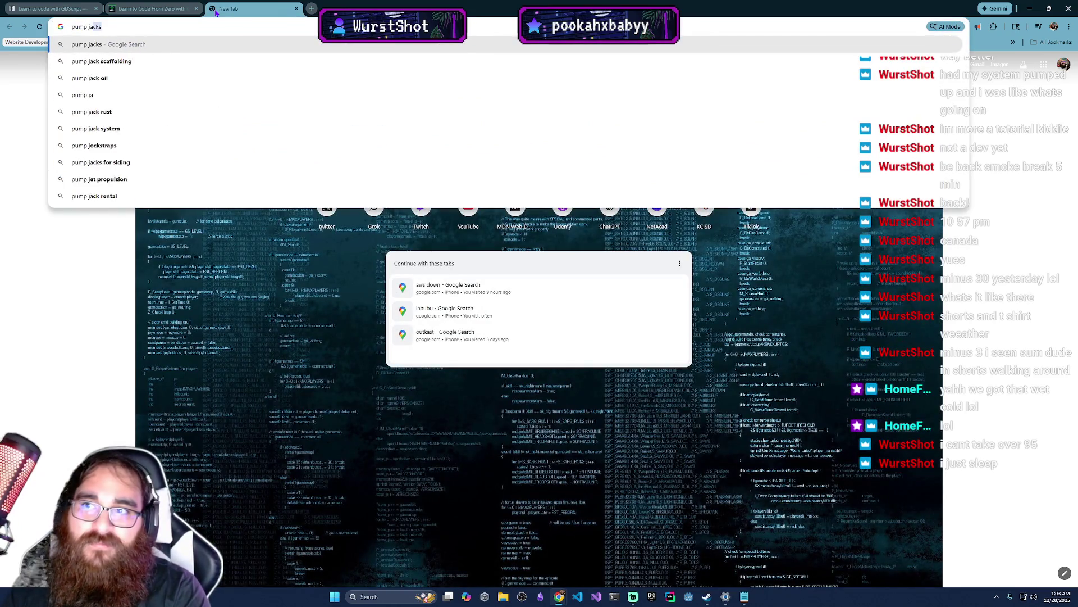
{"action": "type", "text": "ck unit"}
{"action": "key", "text": "Return"}
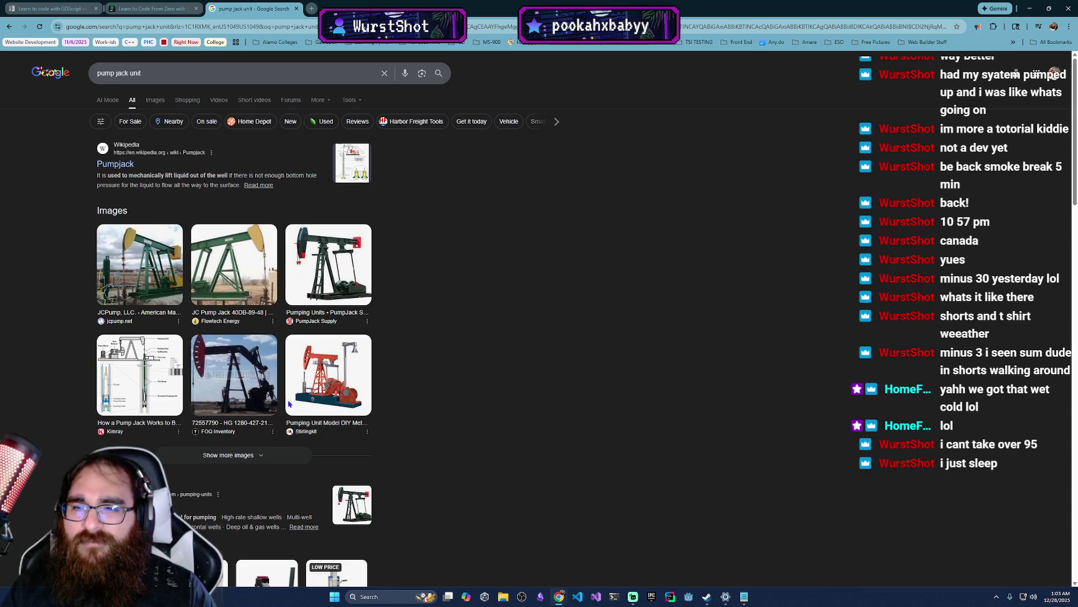
{"action": "scroll", "coordinate": [392, 431], "scroll_direction": "down", "scroll_amount": 3}
{"action": "scroll", "coordinate": [392, 430], "scroll_direction": "up", "scroll_amount": 3}
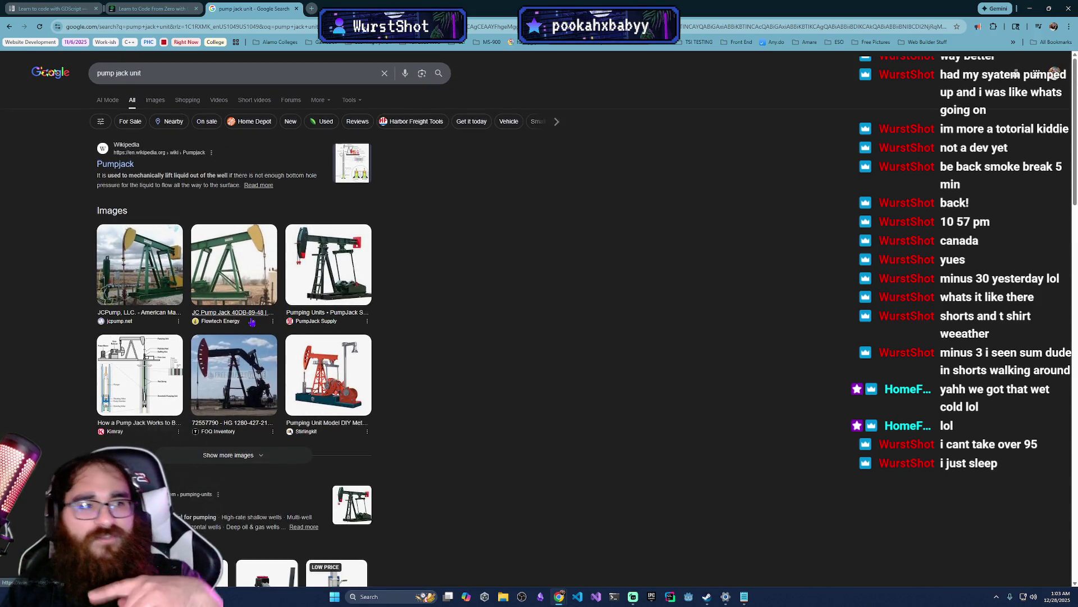
- Change the search to 'flare blowers', then to 'flares (oilfield'
{"action": "left_click_drag", "start_coordinate": [144, 73], "coordinate": [2, 18]}
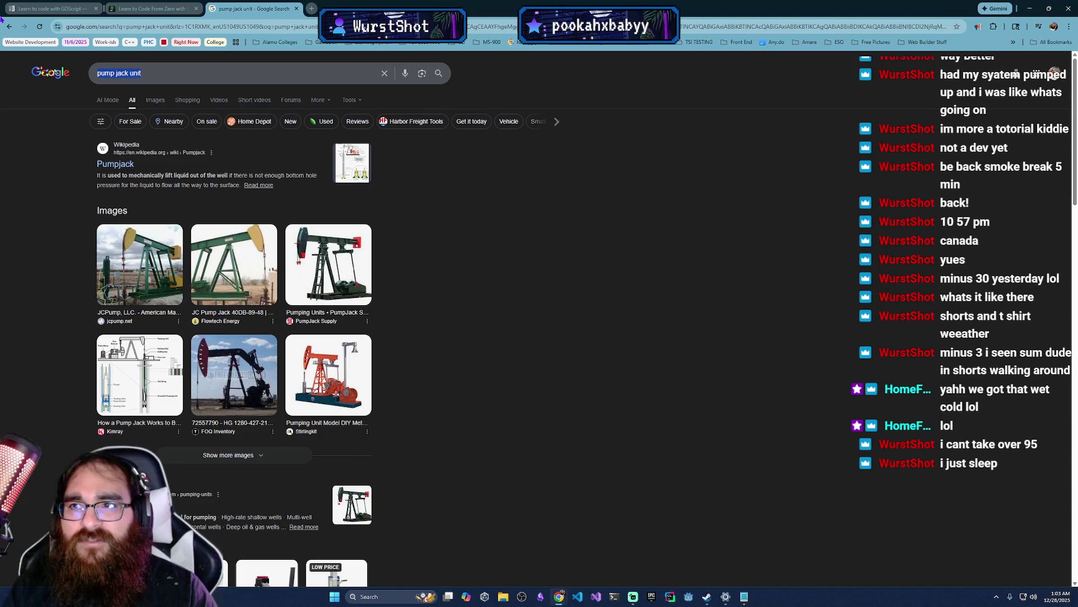
{"action": "type", "text": "fla"}
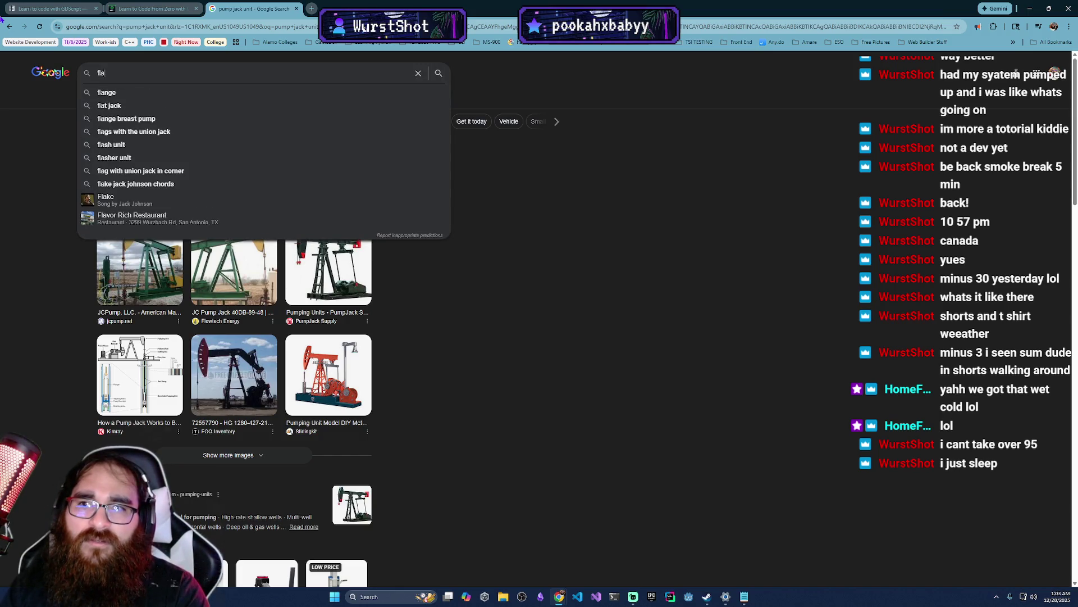
{"action": "type", "text": "re blo"}
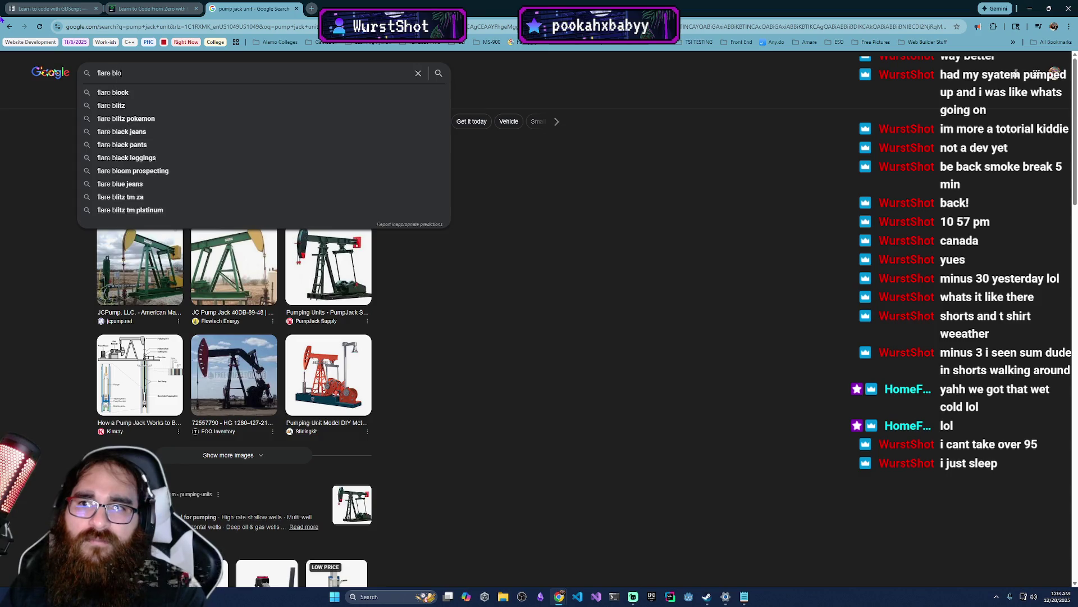
{"action": "type", "text": "wers"}
{"action": "key", "text": "Return"}
{"action": "triple_click", "coordinate": [195, 79]}
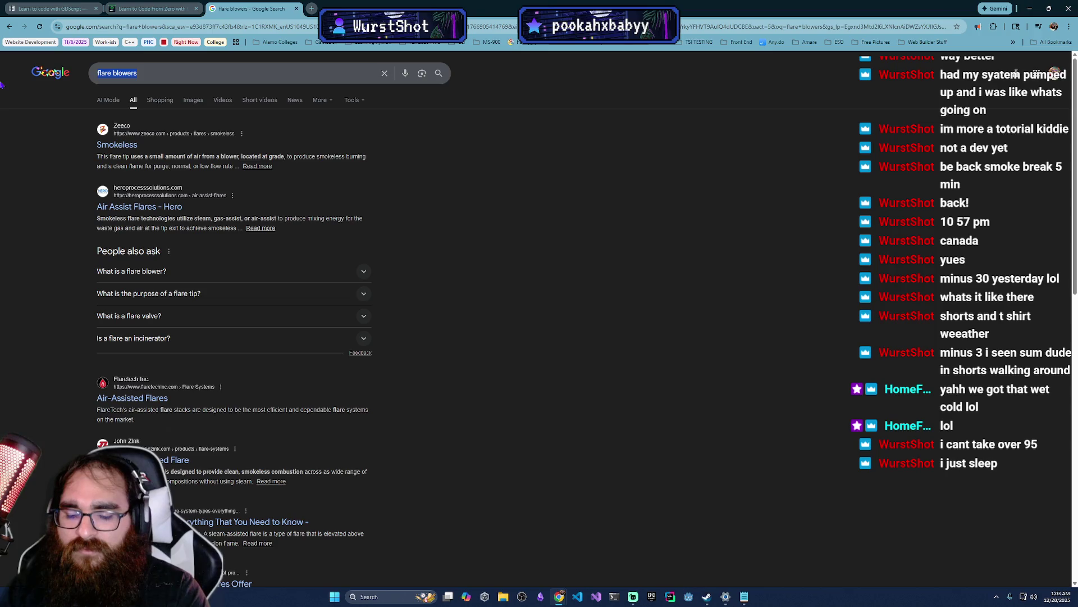
{"action": "type", "text": "flares (o"}
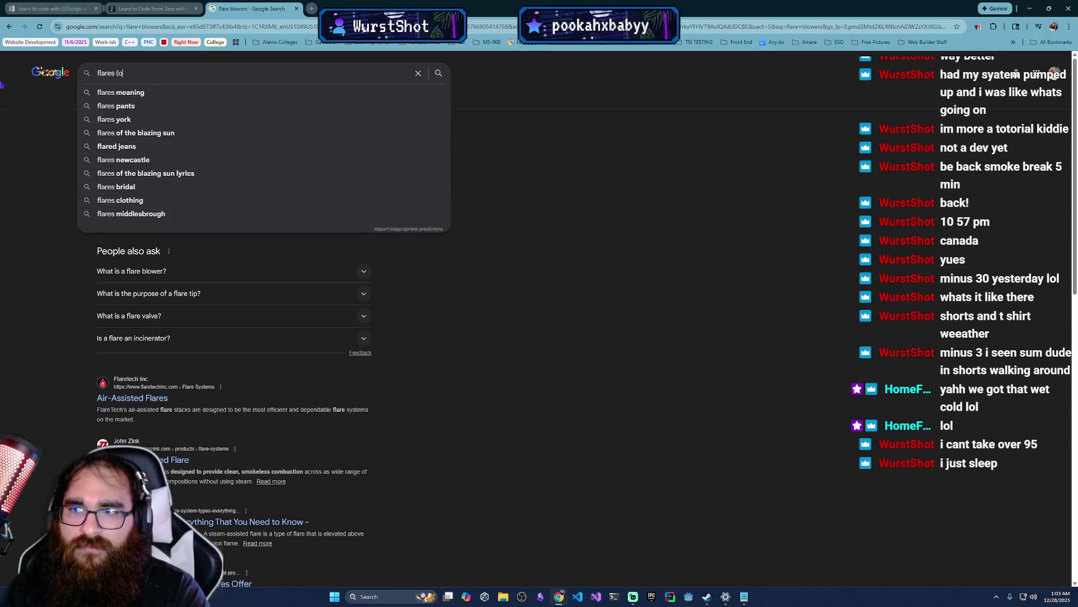
{"action": "type", "text": "ilfield"}
{"action": "key", "text": "Return"}
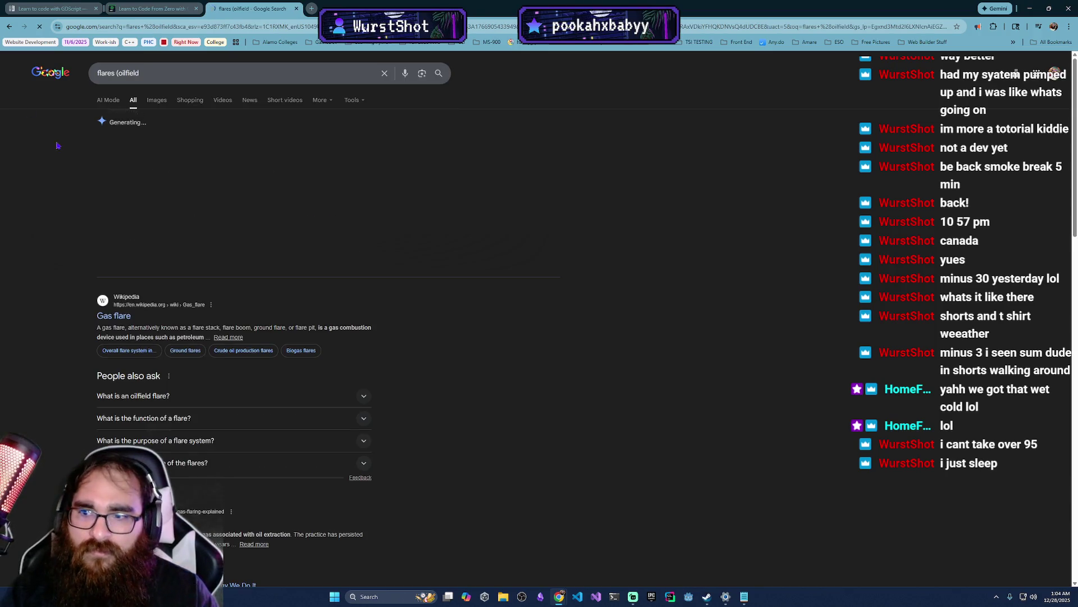
{"action": "left_click", "coordinate": [168, 107]}
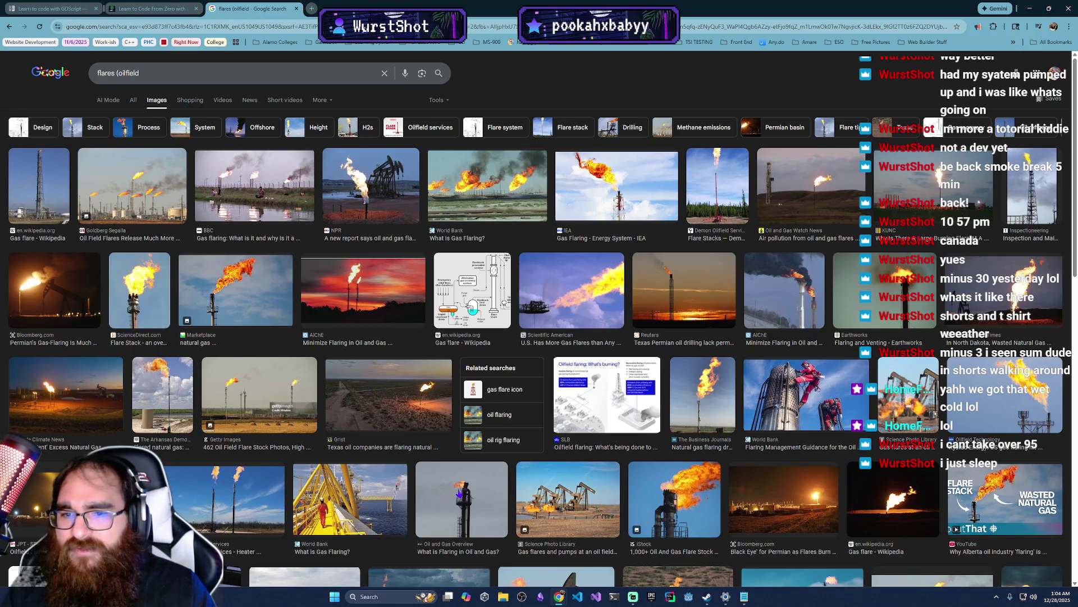
{"action": "scroll", "coordinate": [459, 493], "scroll_direction": "down", "scroll_amount": 4}
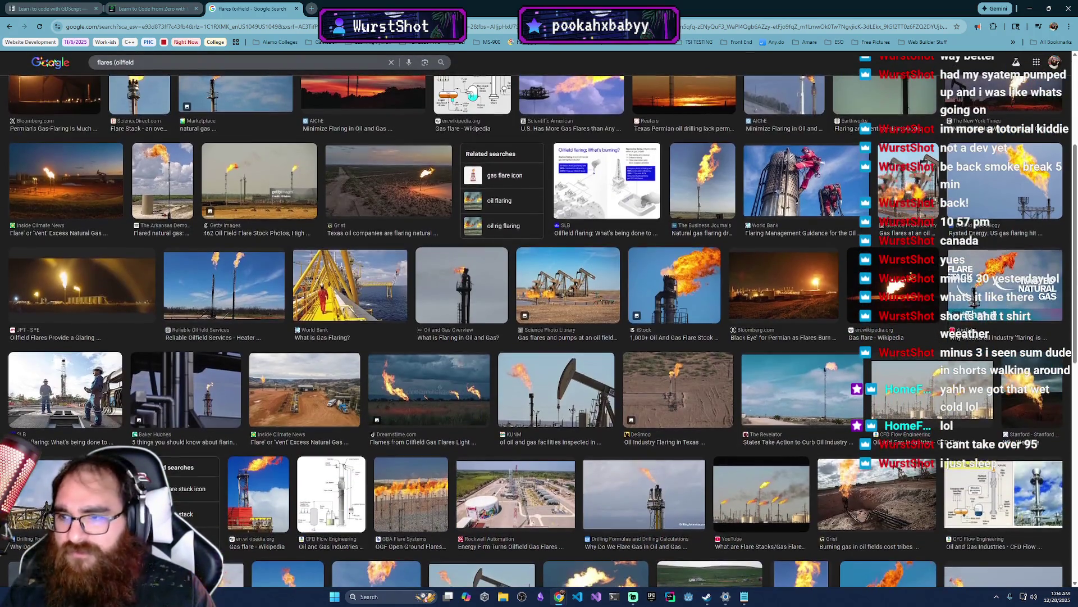
{"action": "scroll", "coordinate": [315, 531], "scroll_direction": "down", "scroll_amount": 3}
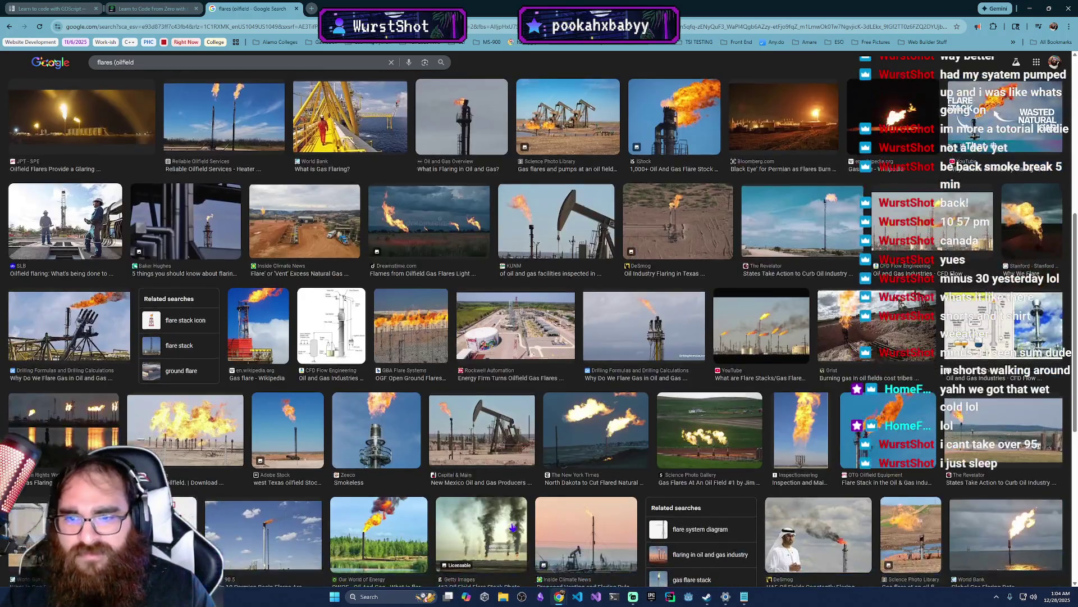
{"action": "scroll", "coordinate": [512, 527], "scroll_direction": "down", "scroll_amount": 2}
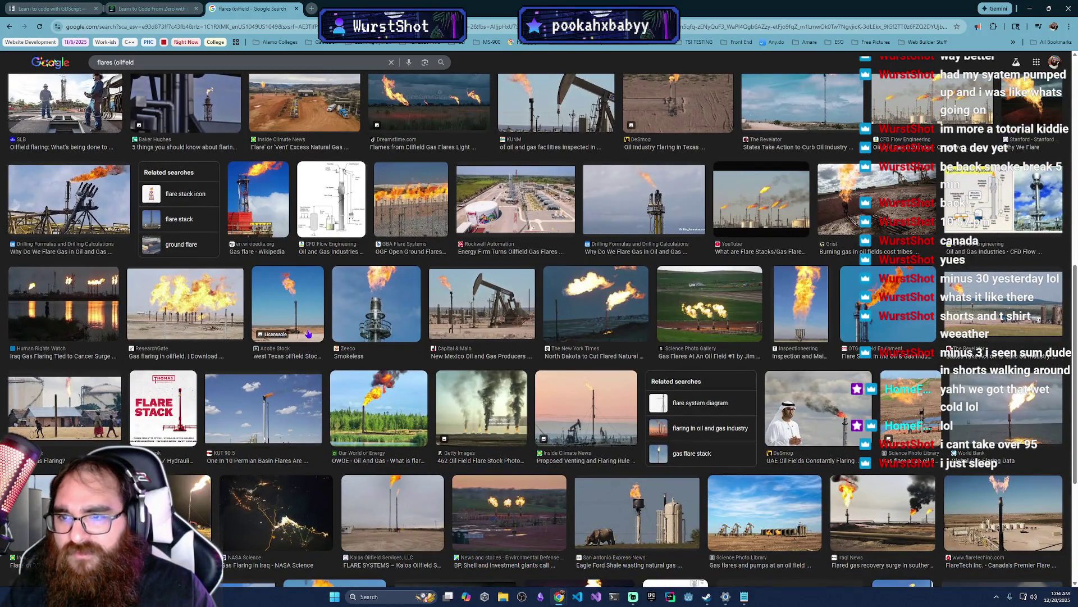
{"action": "left_click", "coordinate": [287, 430]}
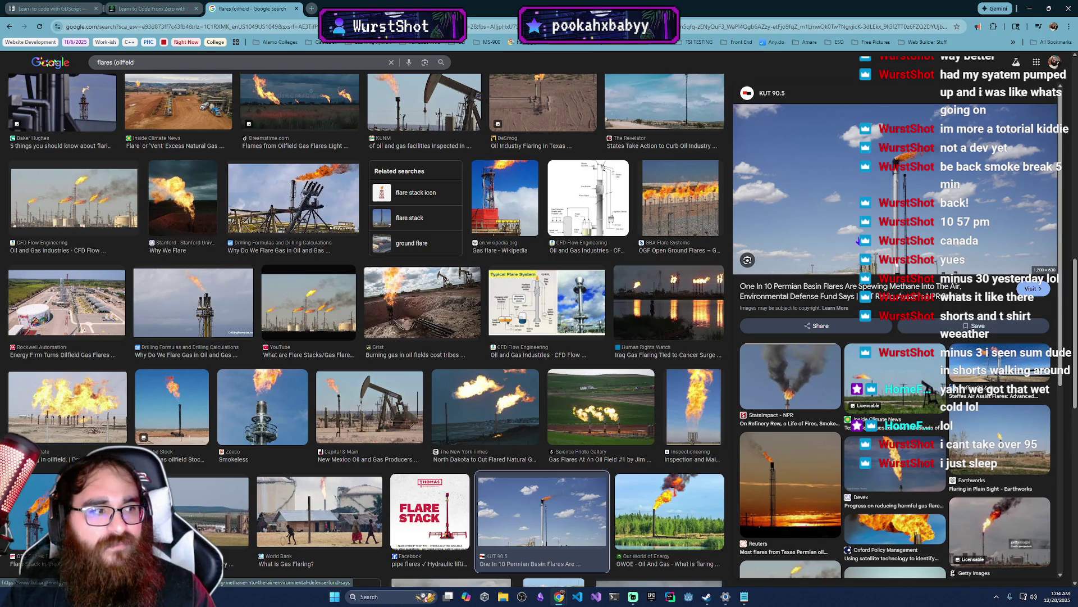
{"action": "scroll", "coordinate": [357, 471], "scroll_direction": "down", "scroll_amount": 2}
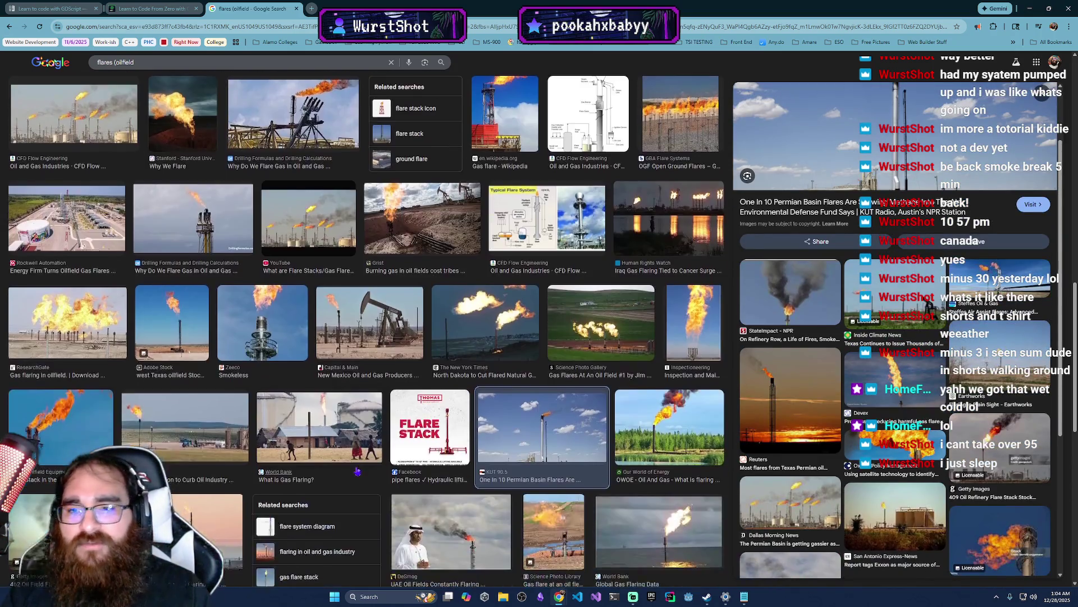
{"action": "scroll", "coordinate": [358, 470], "scroll_direction": "down", "scroll_amount": 5}
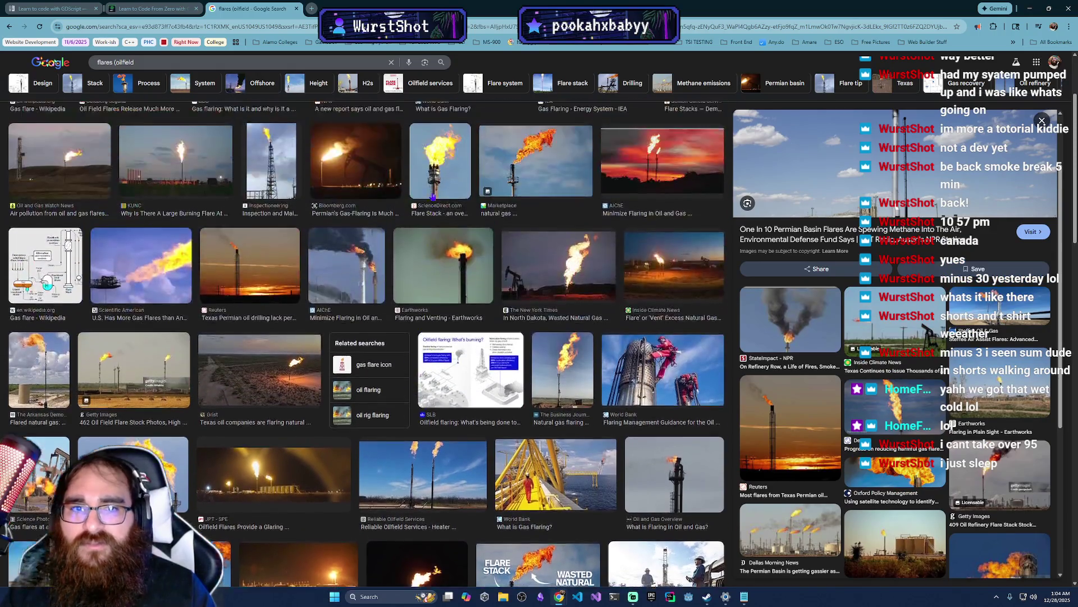
- Dismiss the enlarged flare image and close the Google tab to return to lesson 17
{"action": "left_click", "coordinate": [9, 26]}
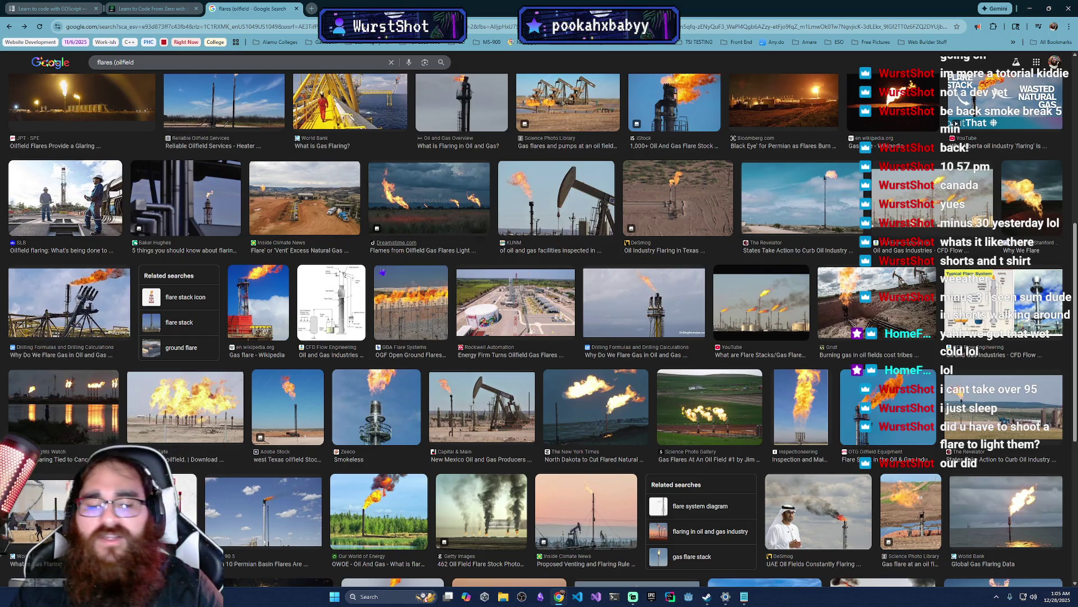
{"action": "scroll", "coordinate": [453, 451], "scroll_direction": "down", "scroll_amount": 3}
{"action": "scroll", "coordinate": [454, 451], "scroll_direction": "up", "scroll_amount": 5}
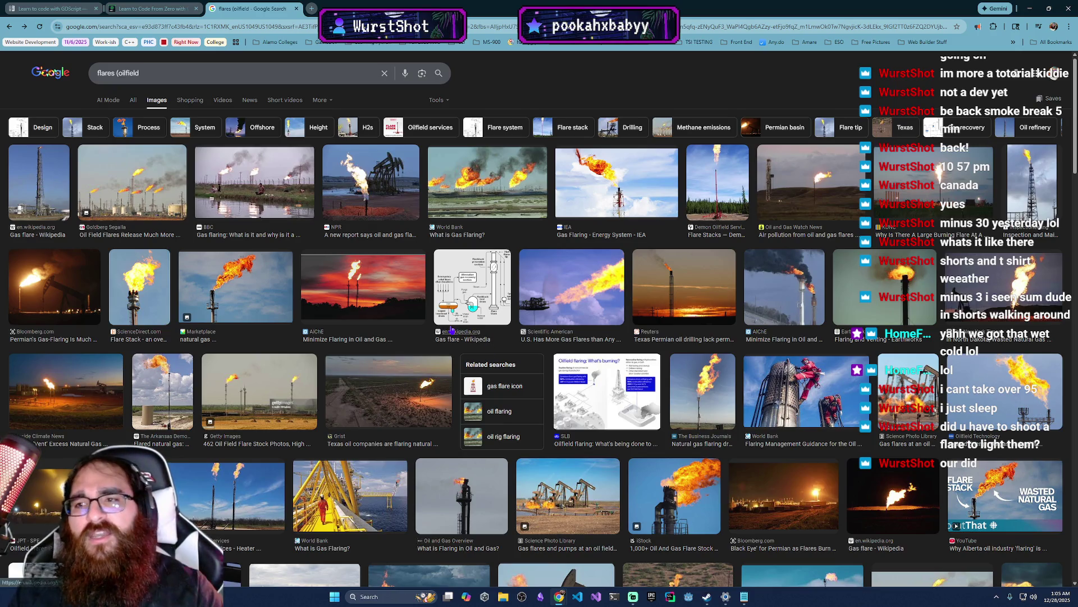
{"action": "left_click", "coordinate": [297, 8]}
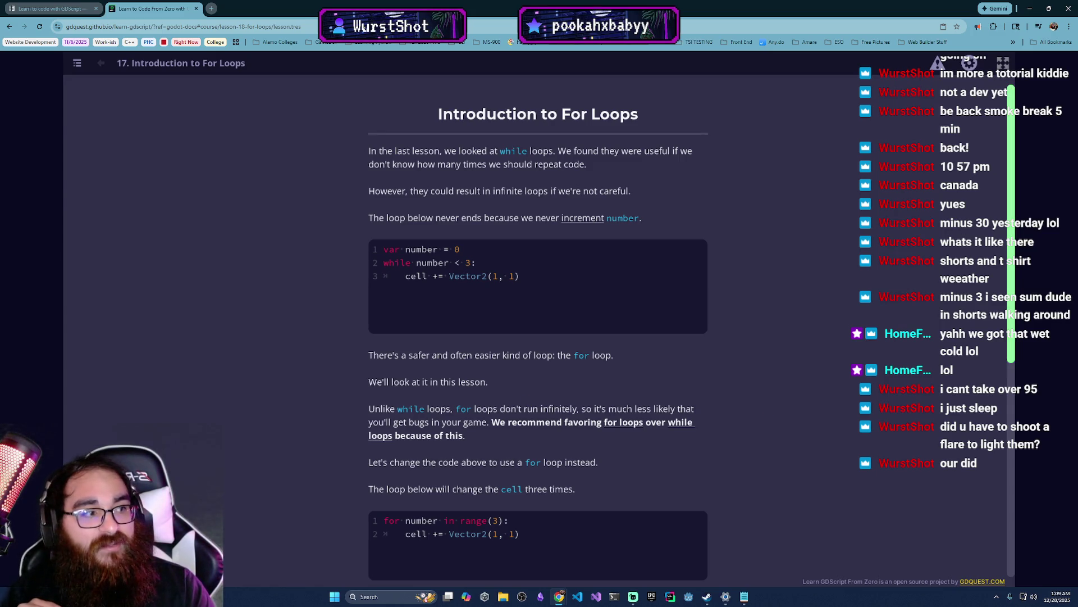
- Read Lesson 17 down past the while-versus-for examples to the range(n) explanation and range(6) quiz
{"action": "key", "text": "alt+Tab"}
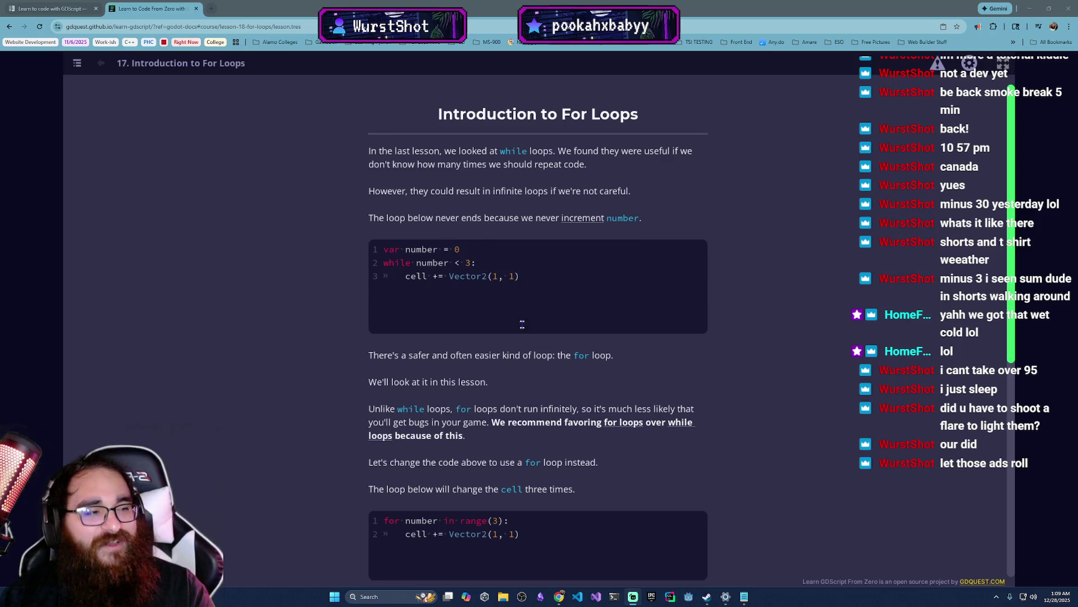
{"action": "scroll", "coordinate": [491, 329], "scroll_direction": "down", "scroll_amount": 2}
{"action": "scroll", "coordinate": [488, 326], "scroll_direction": "up", "scroll_amount": 2}
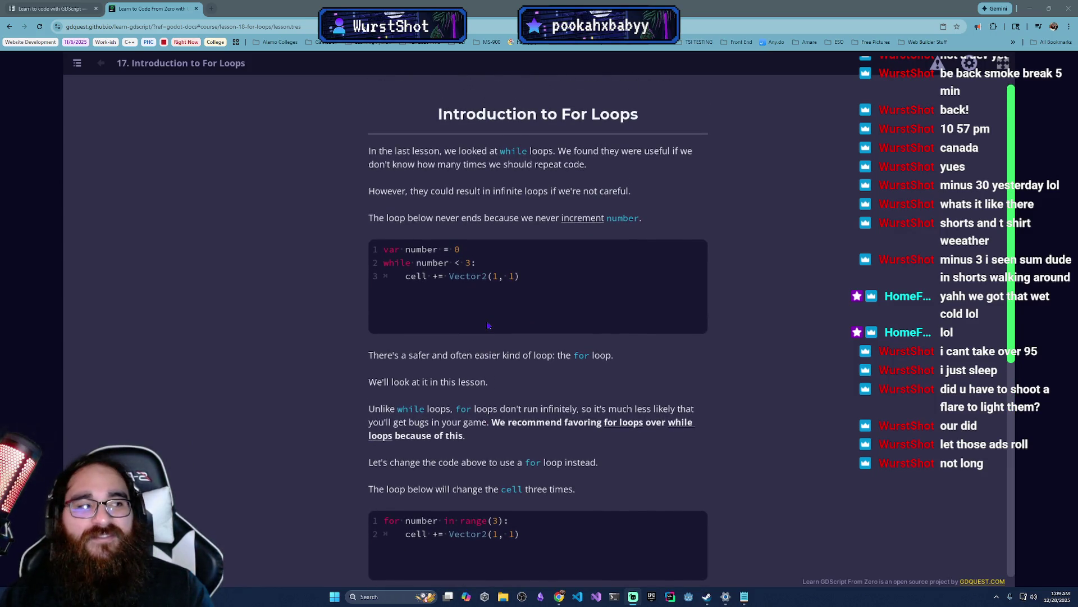
{"action": "scroll", "coordinate": [487, 325], "scroll_direction": "down", "scroll_amount": 3}
{"action": "scroll", "coordinate": [483, 324], "scroll_direction": "up", "scroll_amount": 3}
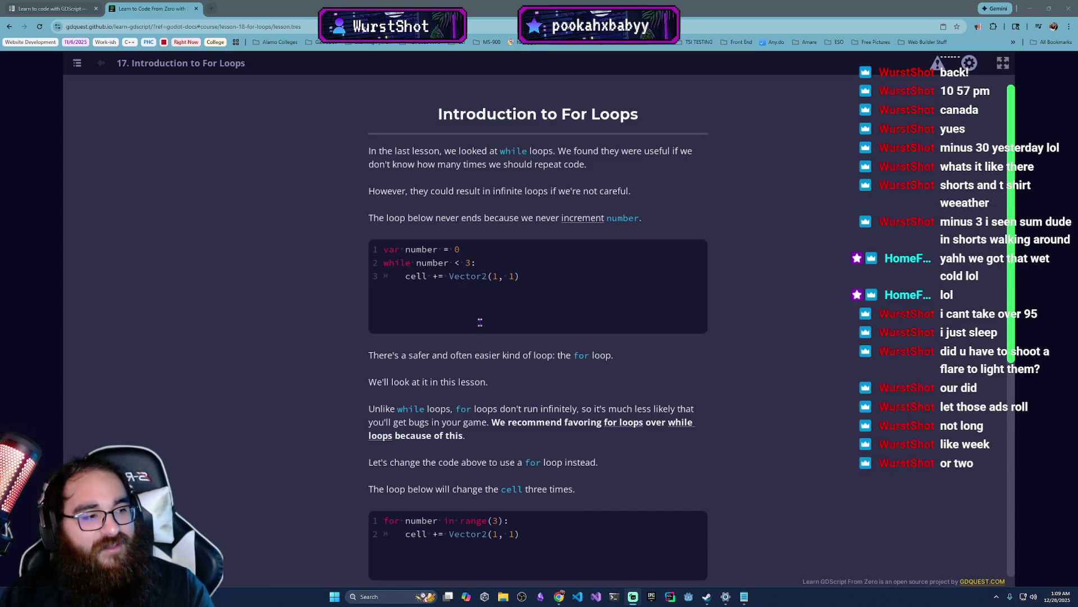
{"action": "scroll", "coordinate": [480, 322], "scroll_direction": "down", "scroll_amount": 1}
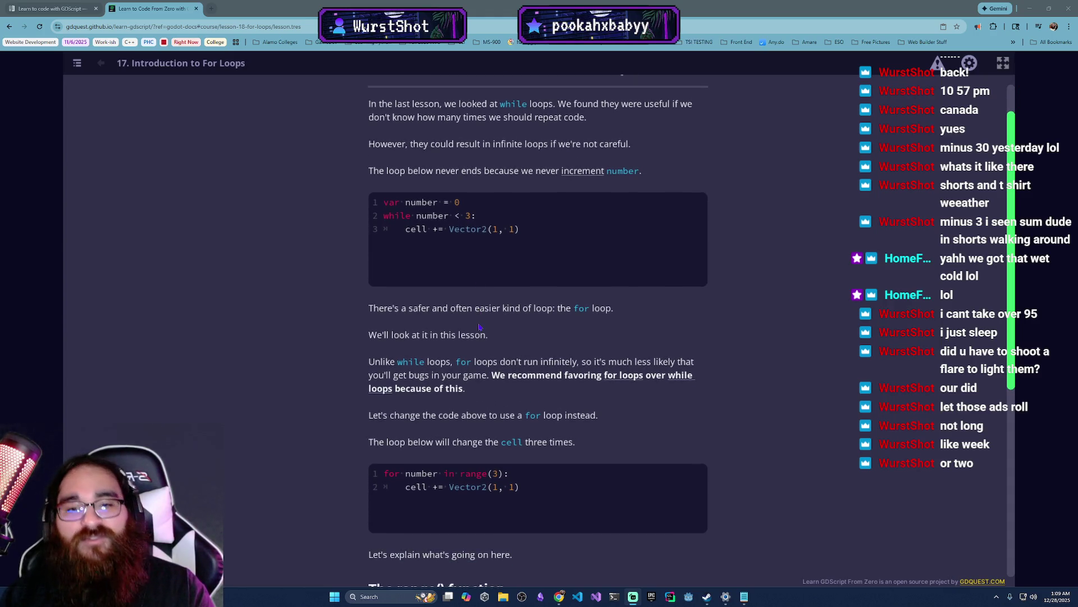
{"action": "scroll", "coordinate": [480, 327], "scroll_direction": "up", "scroll_amount": 1}
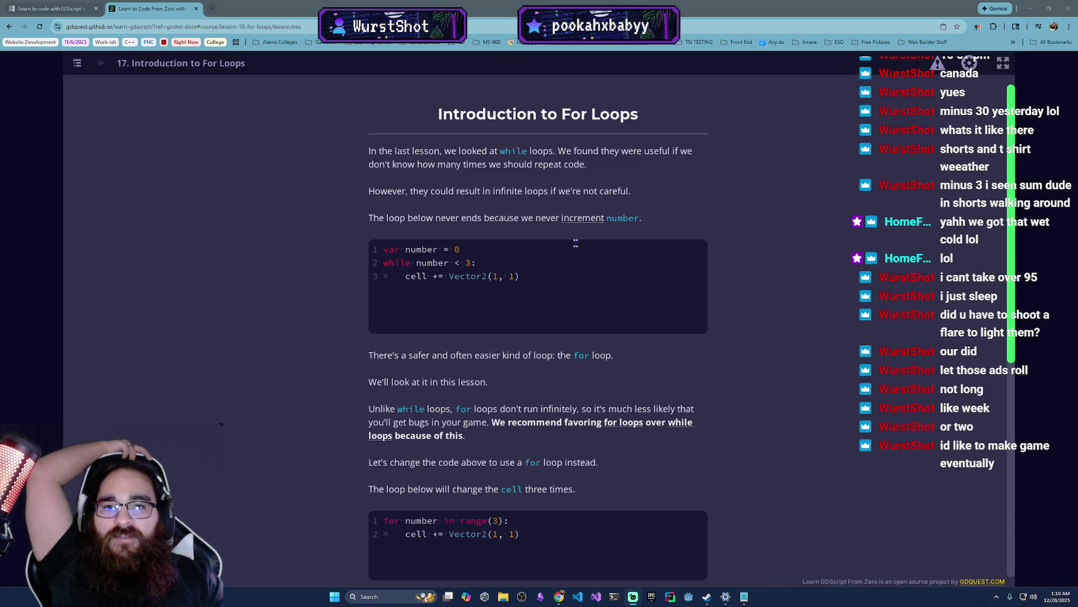
{"action": "scroll", "coordinate": [517, 260], "scroll_direction": "down", "scroll_amount": 2}
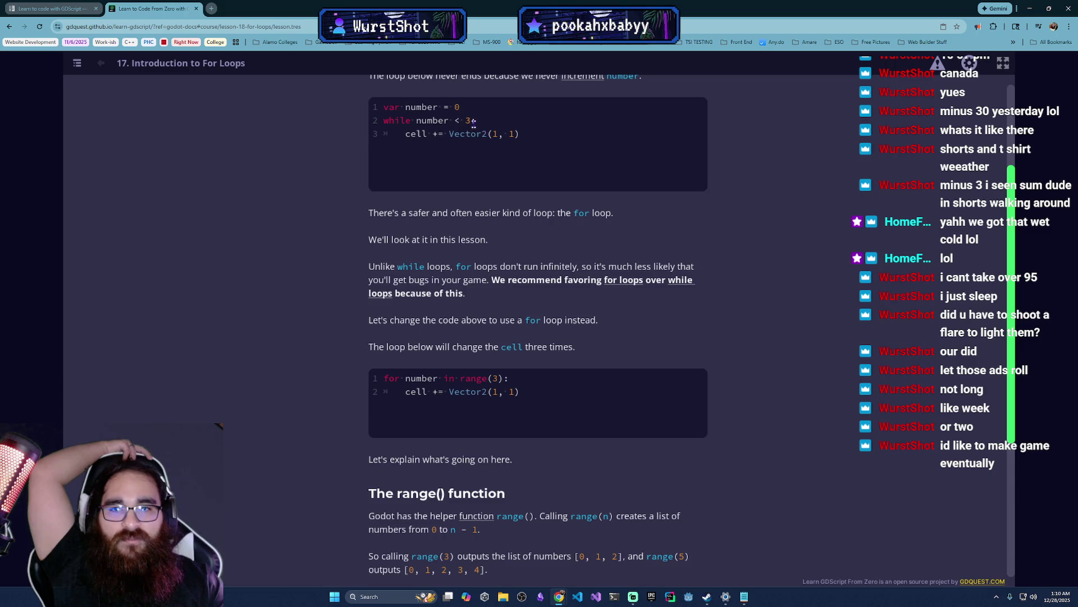
{"action": "left_click", "coordinate": [534, 138]}
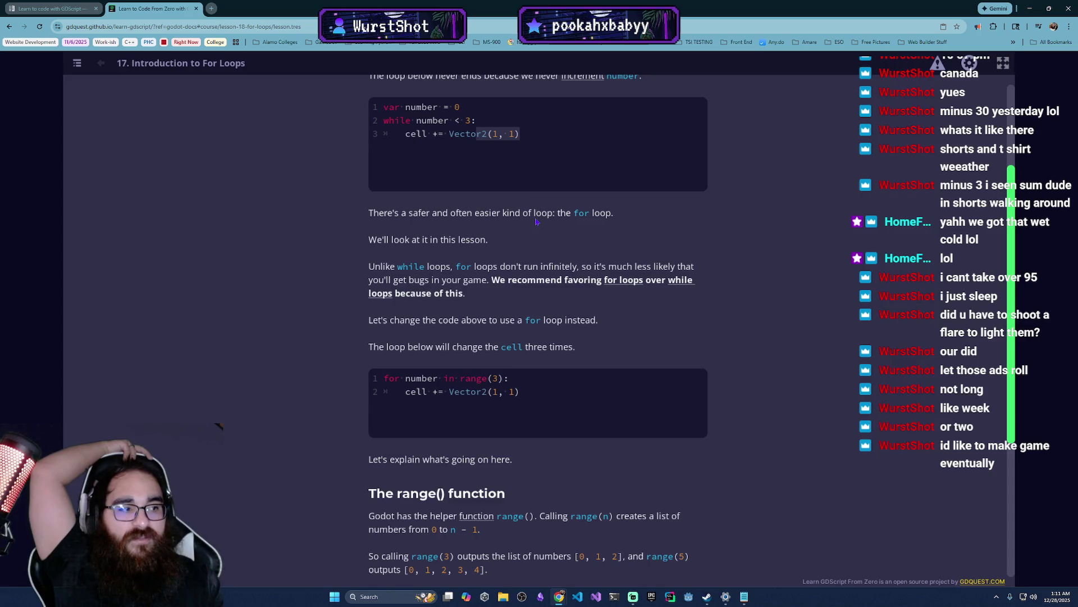
{"action": "scroll", "coordinate": [549, 234], "scroll_direction": "down", "scroll_amount": 2}
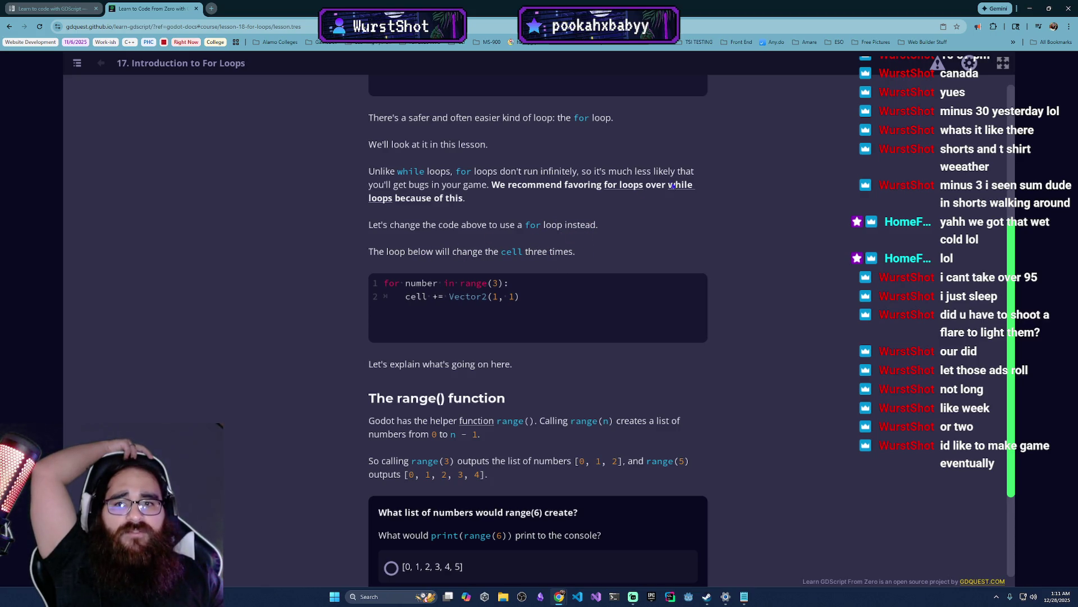
- Reveal all three range(6) quiz choices and highlight range(3) in the loop example
{"action": "scroll", "coordinate": [574, 273], "scroll_direction": "down", "scroll_amount": 1}
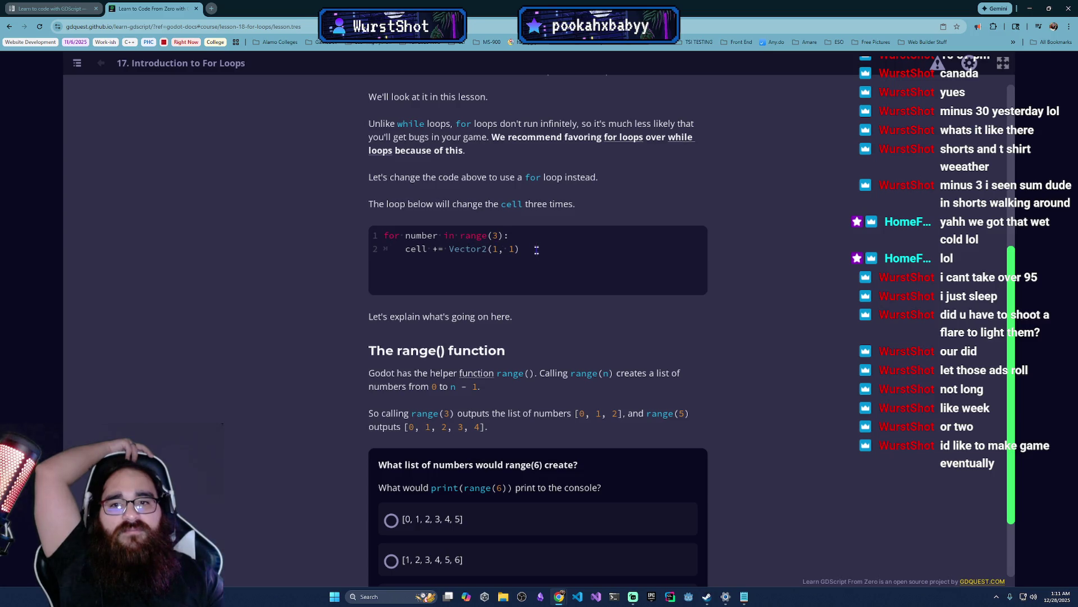
{"action": "scroll", "coordinate": [427, 305], "scroll_direction": "down", "scroll_amount": 2}
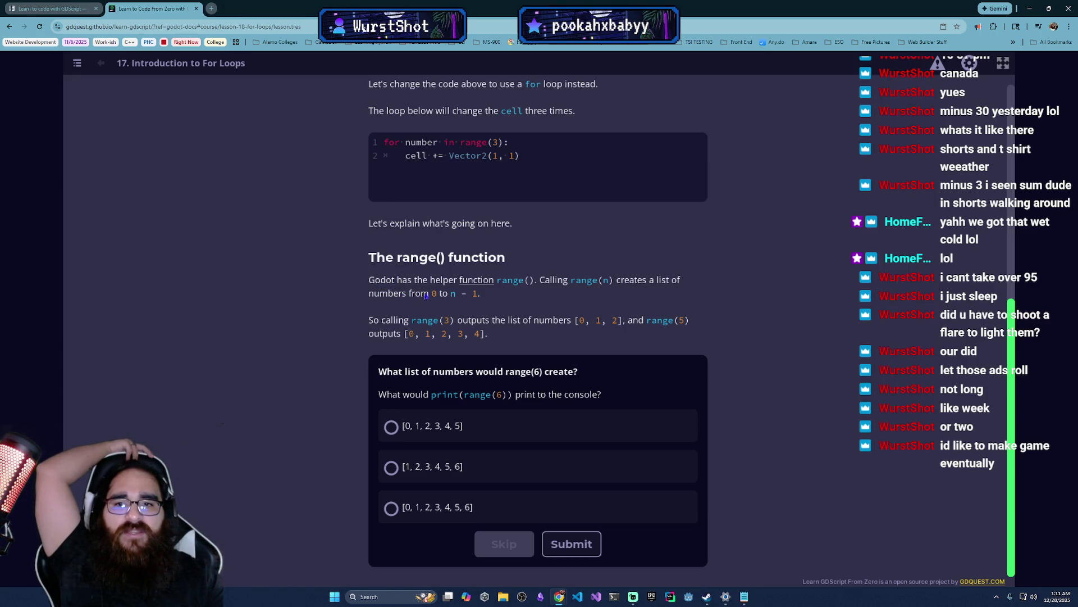
{"action": "left_click_drag", "start_coordinate": [460, 142], "coordinate": [509, 142]}
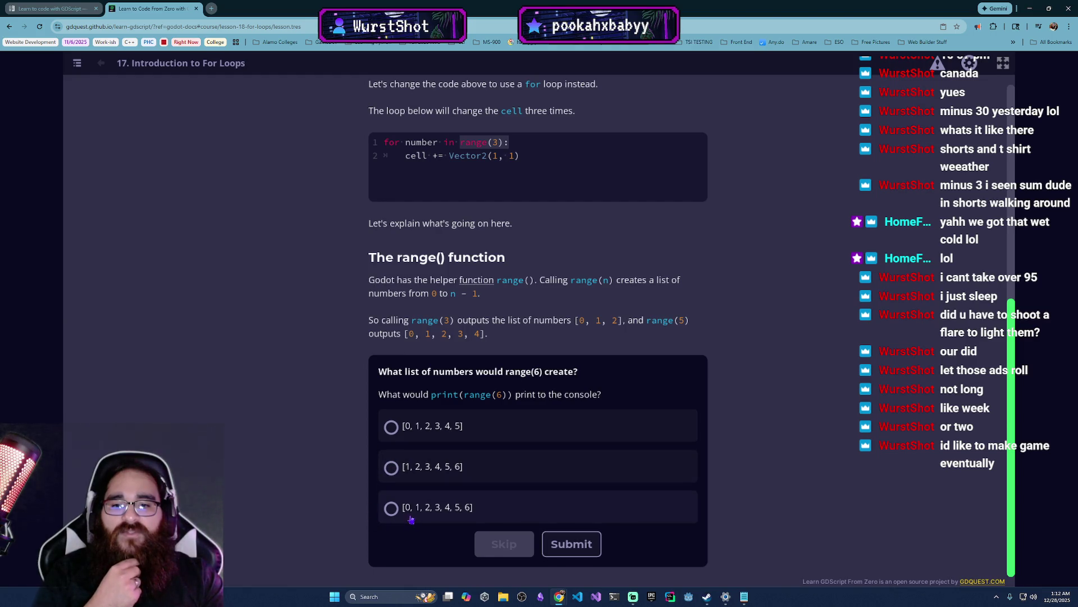
- Submit [0, 1, 2, 3, 4, 5] as the range(6) answer, then read on to How for loops work
{"action": "left_click", "coordinate": [458, 432]}
{"action": "left_click", "coordinate": [588, 549]}
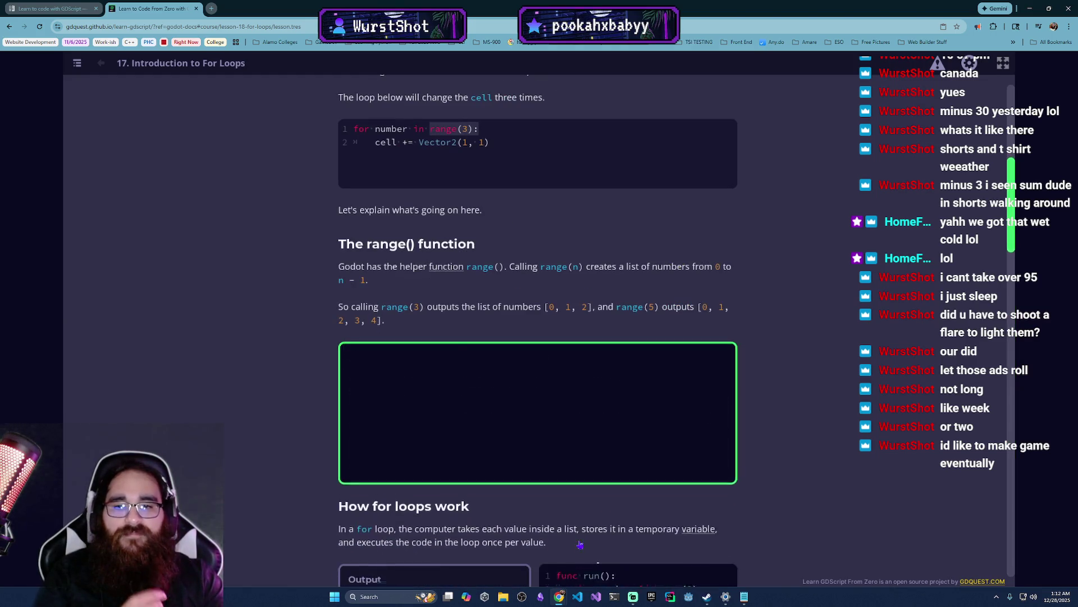
{"action": "scroll", "coordinate": [618, 500], "scroll_direction": "down", "scroll_amount": 2}
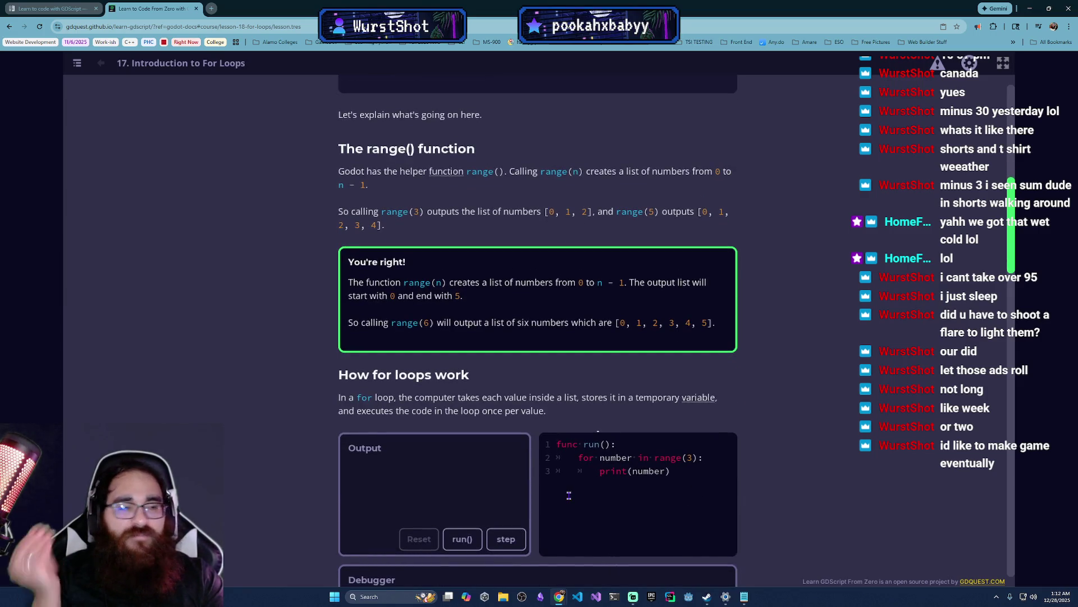
{"action": "scroll", "coordinate": [533, 522], "scroll_direction": "down", "scroll_amount": 1}
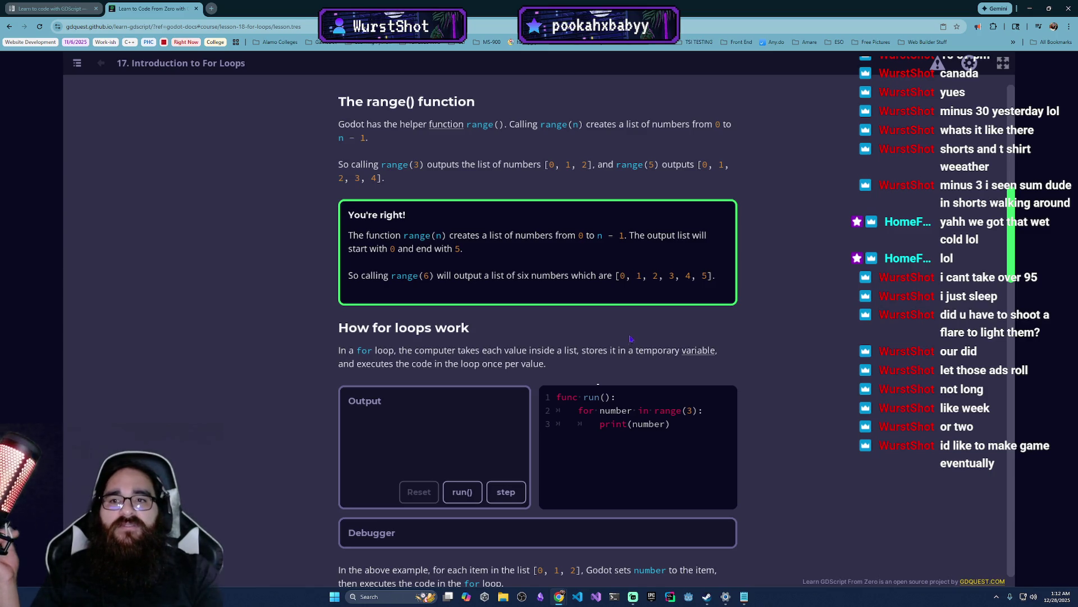
{"action": "scroll", "coordinate": [632, 337], "scroll_direction": "down", "scroll_amount": 3}
{"action": "scroll", "coordinate": [599, 377], "scroll_direction": "down", "scroll_amount": 1}
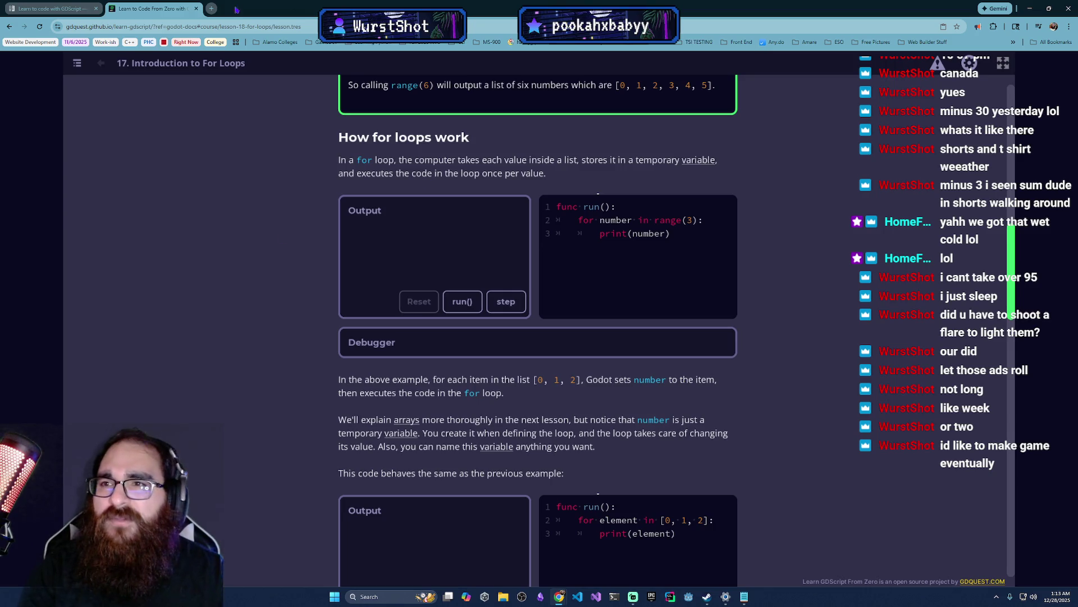
- In a new tab, load the W3C accessibility introduction, then search Google for 'python'
{"action": "left_click", "coordinate": [211, 9]}
{"action": "type", "text": "w3.org/WAI/fundamentals/accessibility-intro/"}
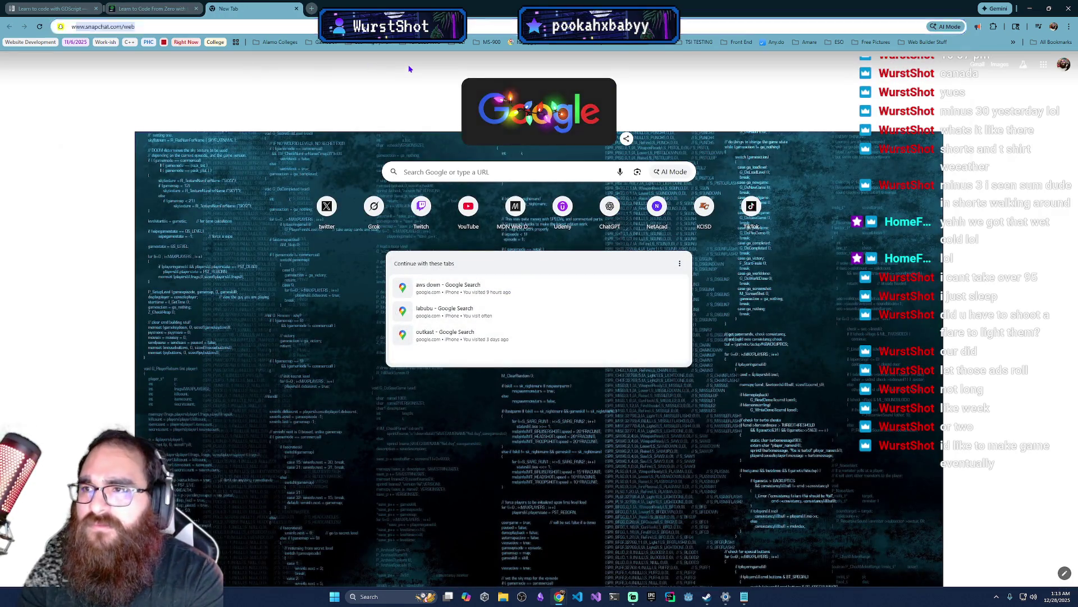
{"action": "key", "text": "Return"}
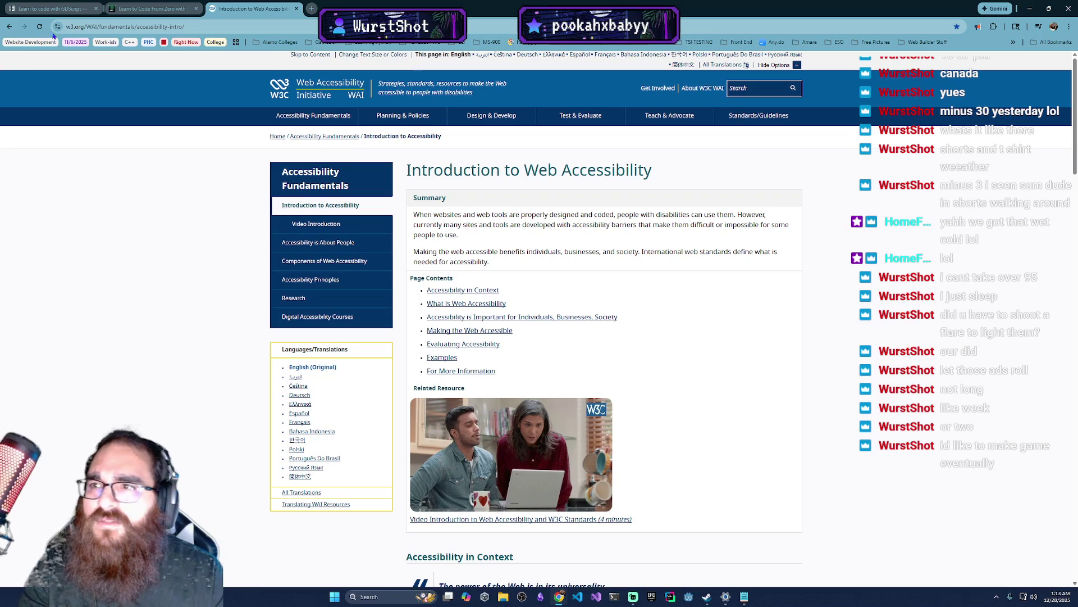
{"action": "left_click", "coordinate": [9, 27]}
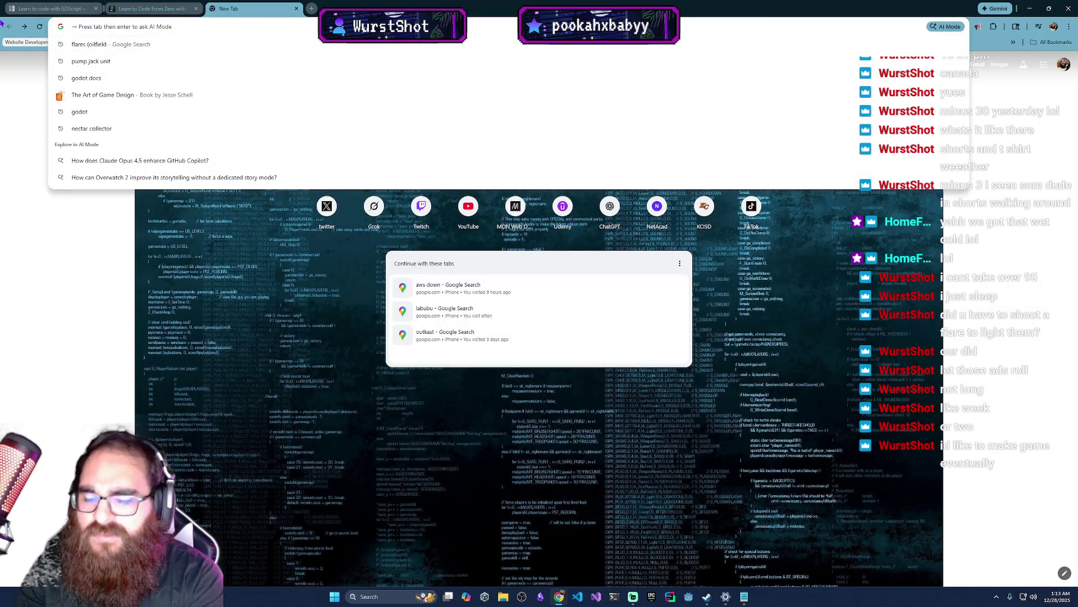
{"action": "type", "text": "python"}
{"action": "key", "text": "Return"}
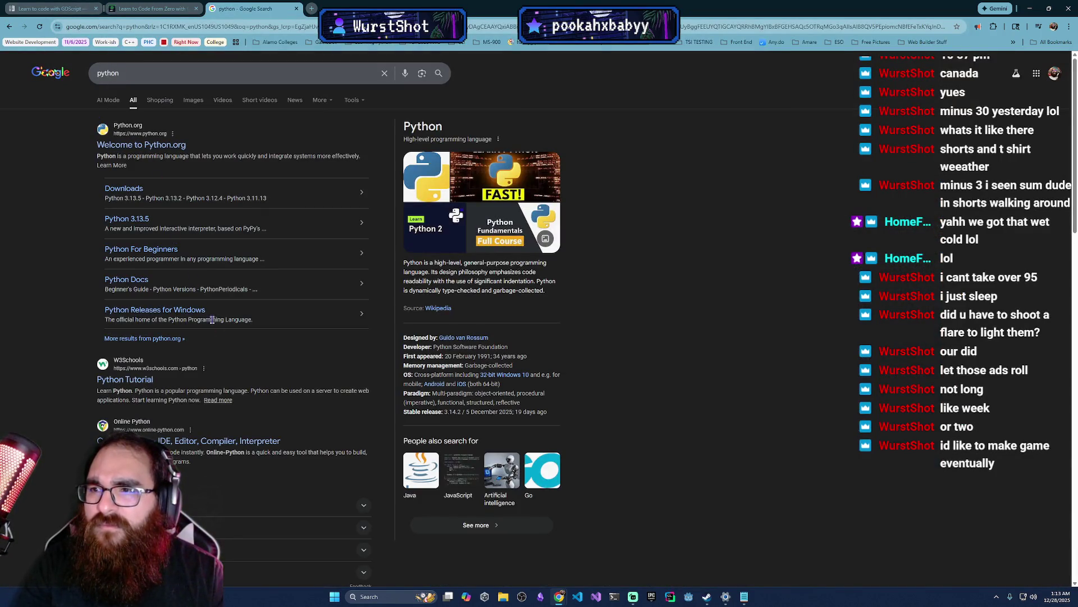
- Open python.org's Python For Beginners page and its guide for programming newcomers
{"action": "left_click", "coordinate": [167, 251]}
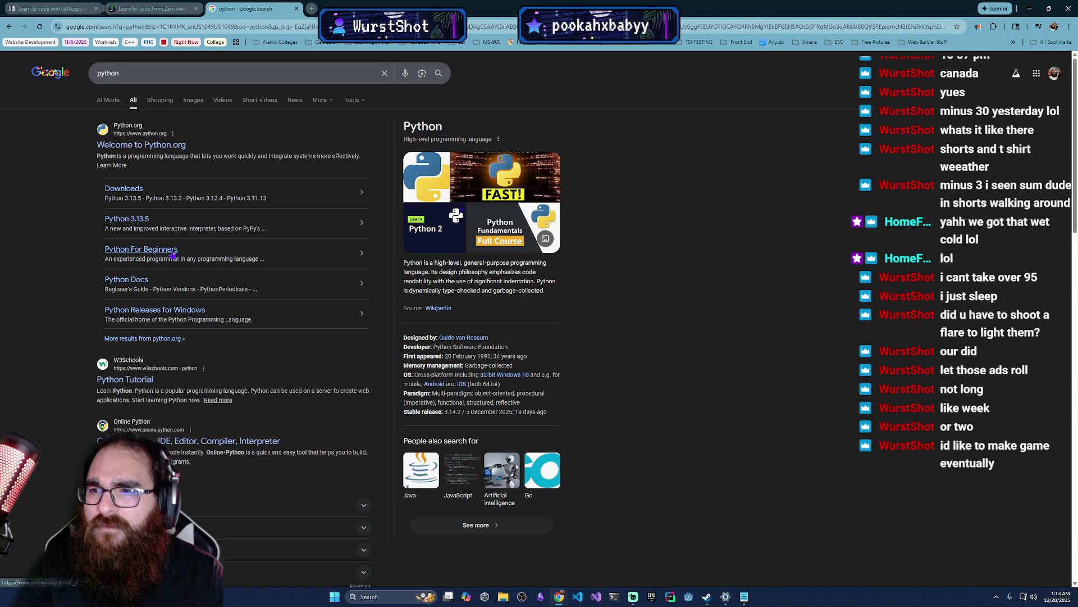
{"action": "scroll", "coordinate": [590, 335], "scroll_direction": "down", "scroll_amount": 6}
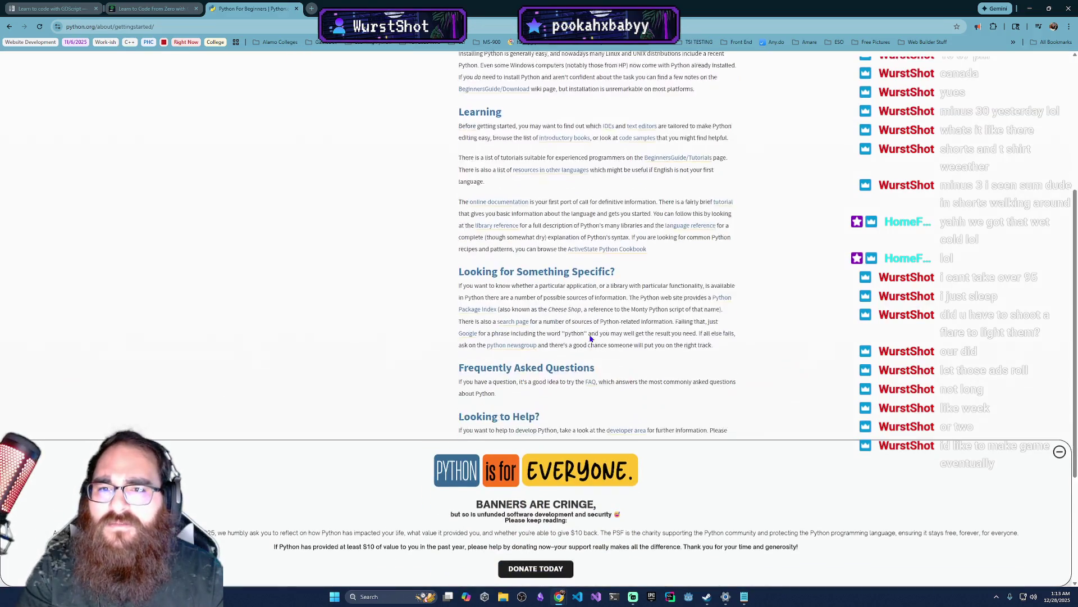
{"action": "scroll", "coordinate": [590, 334], "scroll_direction": "up", "scroll_amount": 10}
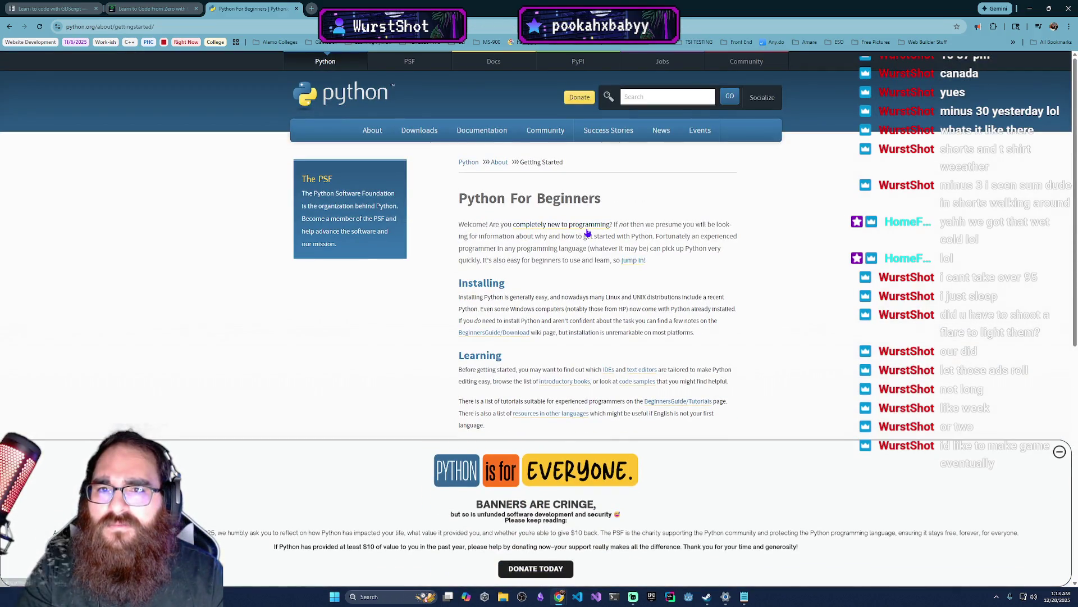
{"action": "left_click", "coordinate": [588, 228]}
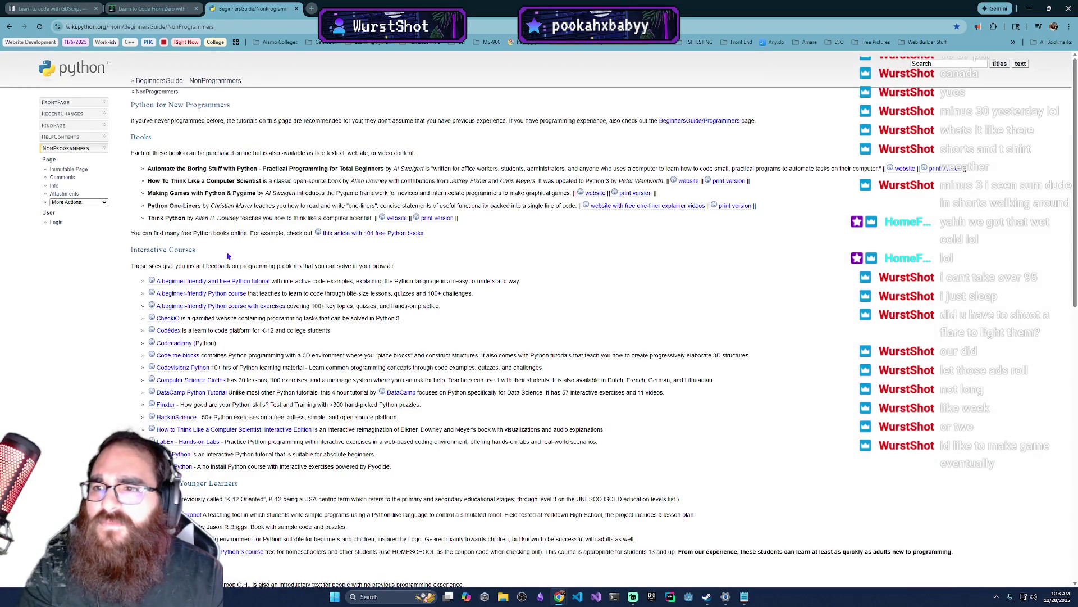
{"action": "scroll", "coordinate": [223, 283], "scroll_direction": "down", "scroll_amount": 6}
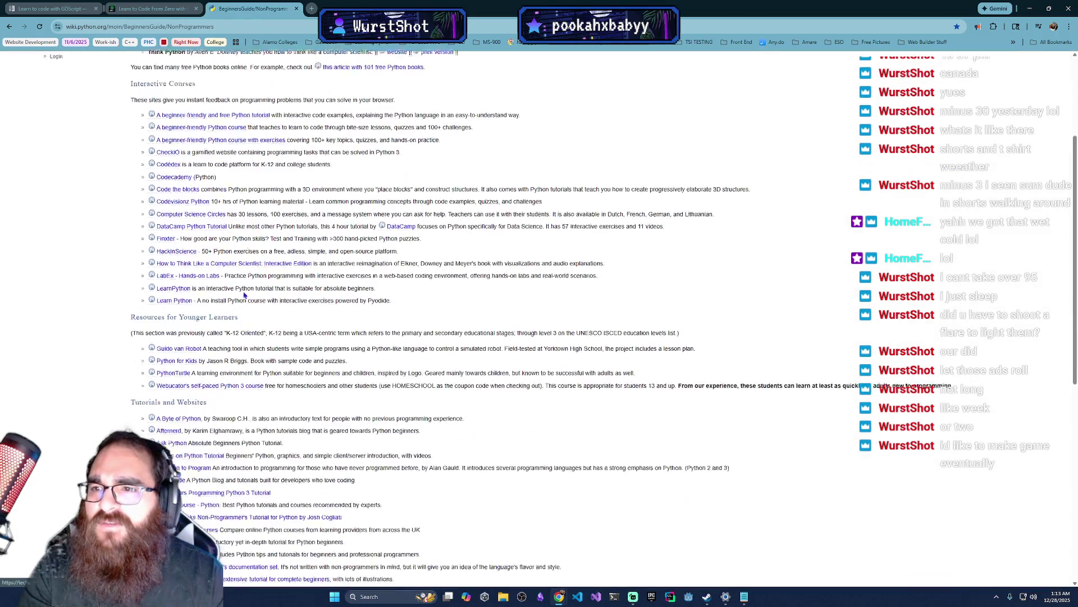
{"action": "scroll", "coordinate": [194, 292], "scroll_direction": "up", "scroll_amount": 5}
{"action": "scroll", "coordinate": [195, 292], "scroll_direction": "up", "scroll_amount": 2}
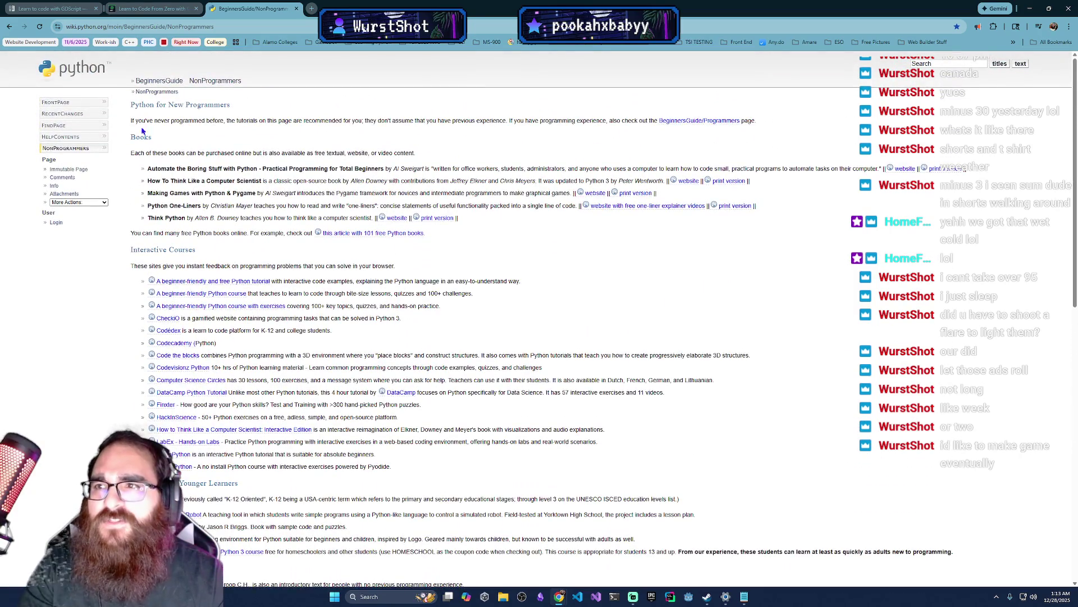
- Skim the python.land beginner tutorial, then close the tab to return to the lesson
{"action": "left_click", "coordinate": [195, 281]}
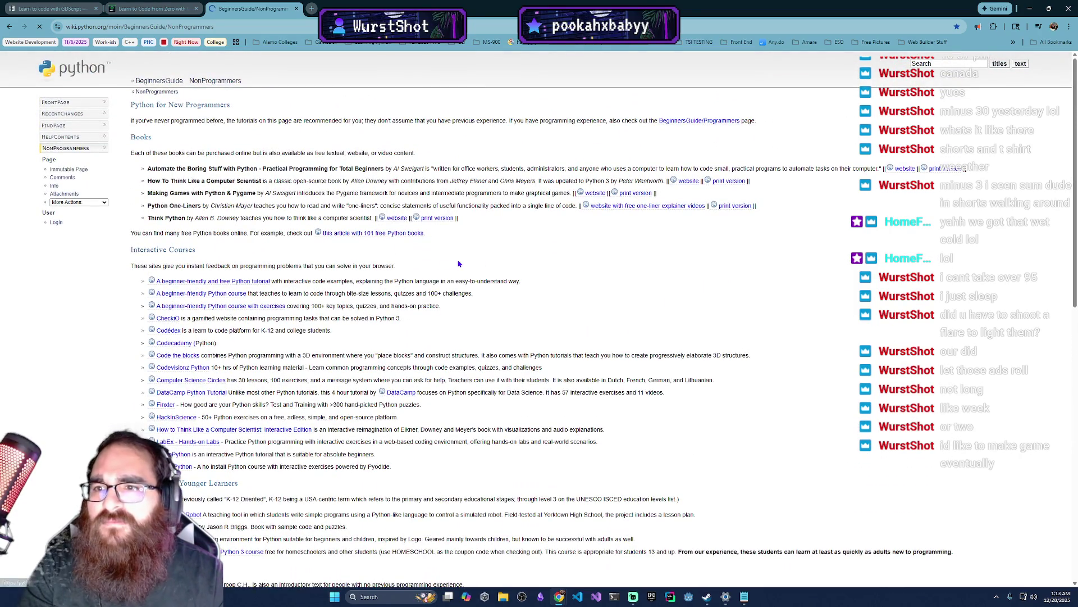
{"action": "scroll", "coordinate": [360, 317], "scroll_direction": "down", "scroll_amount": 3}
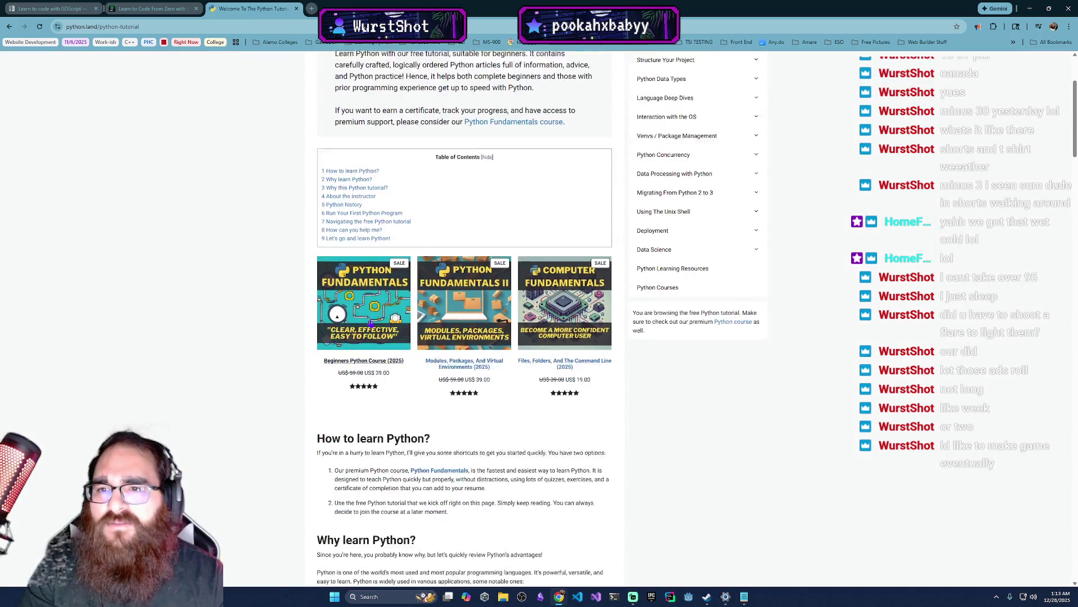
{"action": "scroll", "coordinate": [371, 324], "scroll_direction": "down", "scroll_amount": 2}
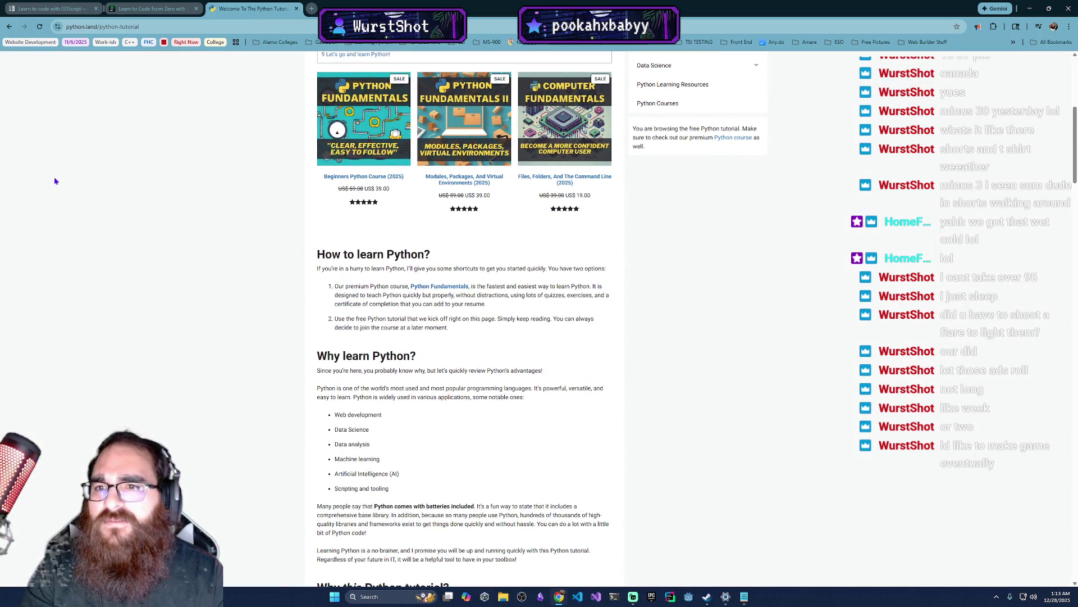
{"action": "scroll", "coordinate": [124, 140], "scroll_direction": "up", "scroll_amount": 5}
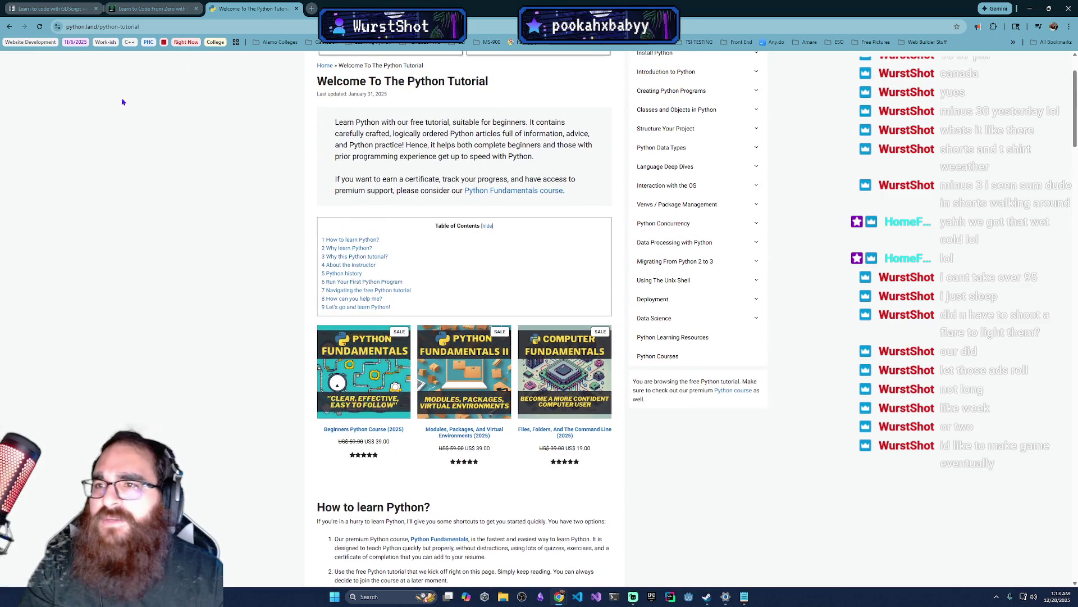
{"action": "left_click", "coordinate": [297, 9]}
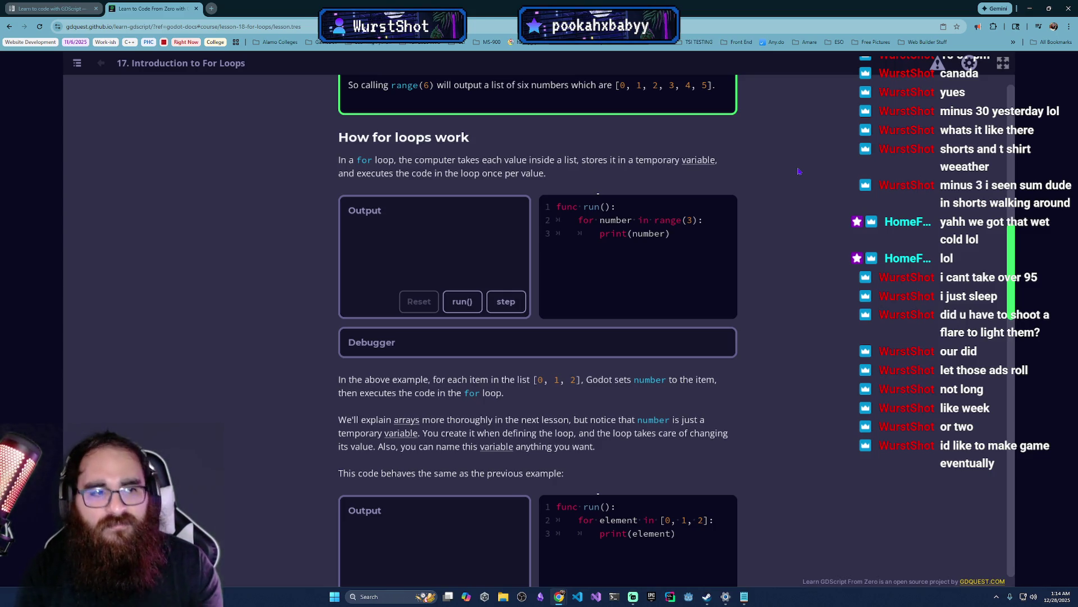
- Scroll through How for loops work to the unrolled array example
{"action": "scroll", "coordinate": [799, 171], "scroll_direction": "up", "scroll_amount": 2}
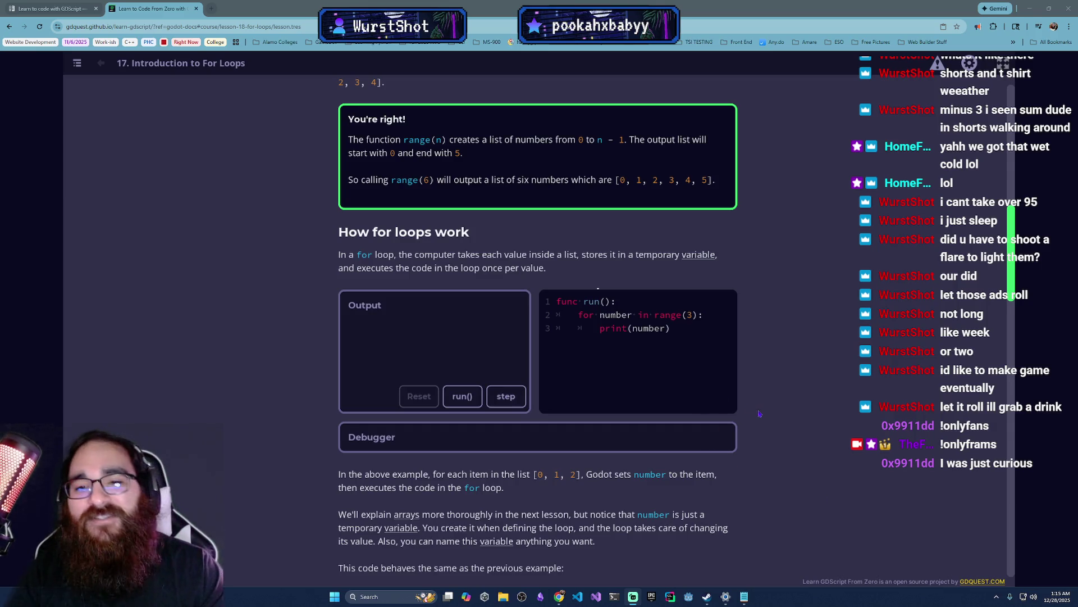
{"action": "scroll", "coordinate": [762, 414], "scroll_direction": "down", "scroll_amount": 1}
{"action": "scroll", "coordinate": [761, 414], "scroll_direction": "up", "scroll_amount": 2}
{"action": "scroll", "coordinate": [769, 421], "scroll_direction": "down", "scroll_amount": 2}
{"action": "scroll", "coordinate": [778, 430], "scroll_direction": "up", "scroll_amount": 2}
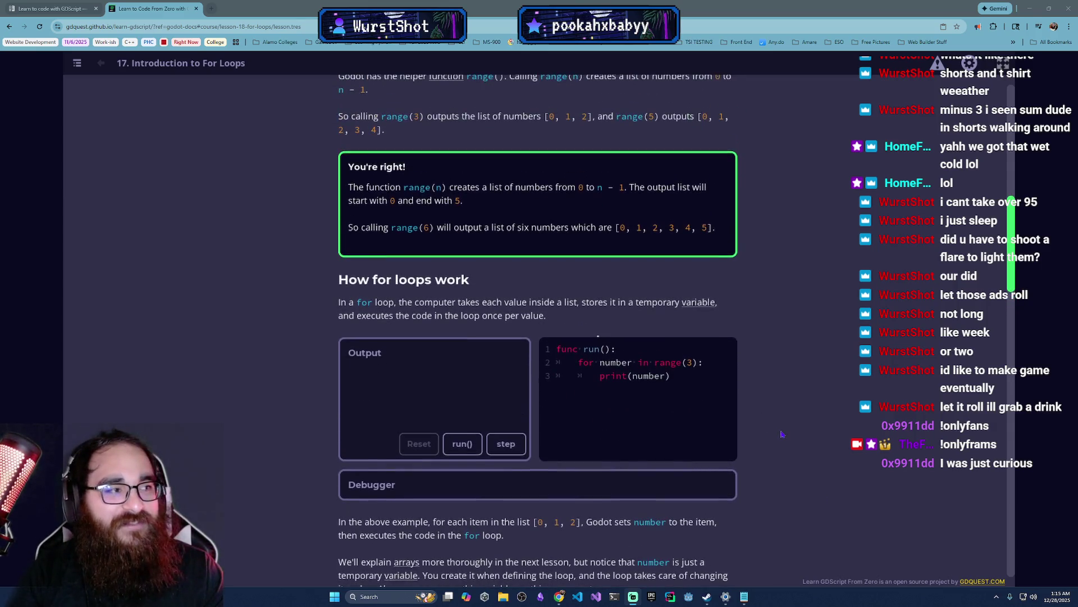
{"action": "scroll", "coordinate": [781, 435], "scroll_direction": "down", "scroll_amount": 3}
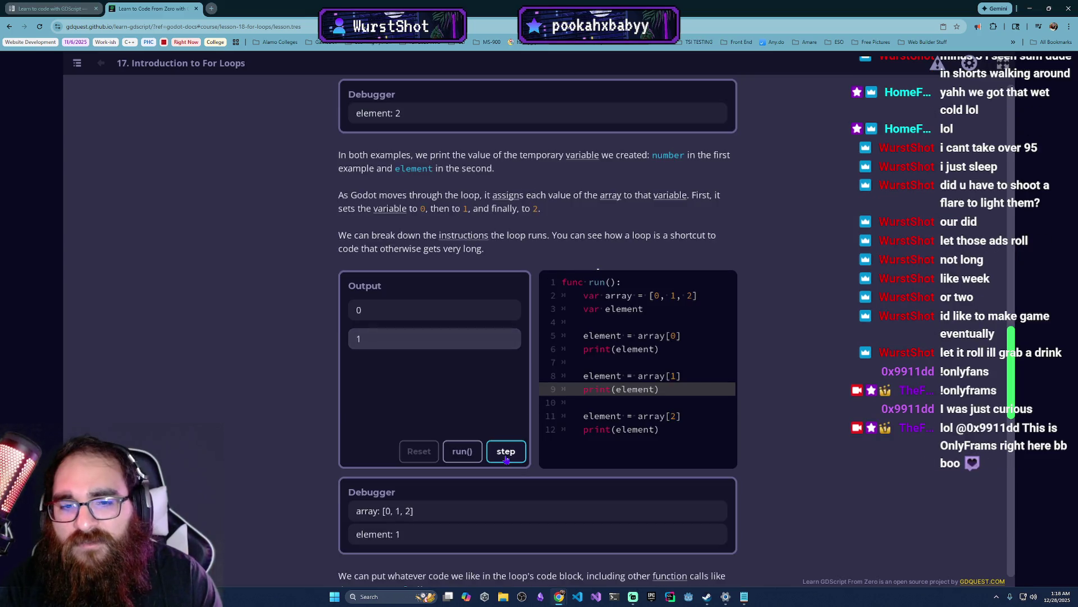
- Step the unrolled example twice more so it prints 2, then scroll on toward the for-loop version
{"action": "left_click", "coordinate": [506, 458]}
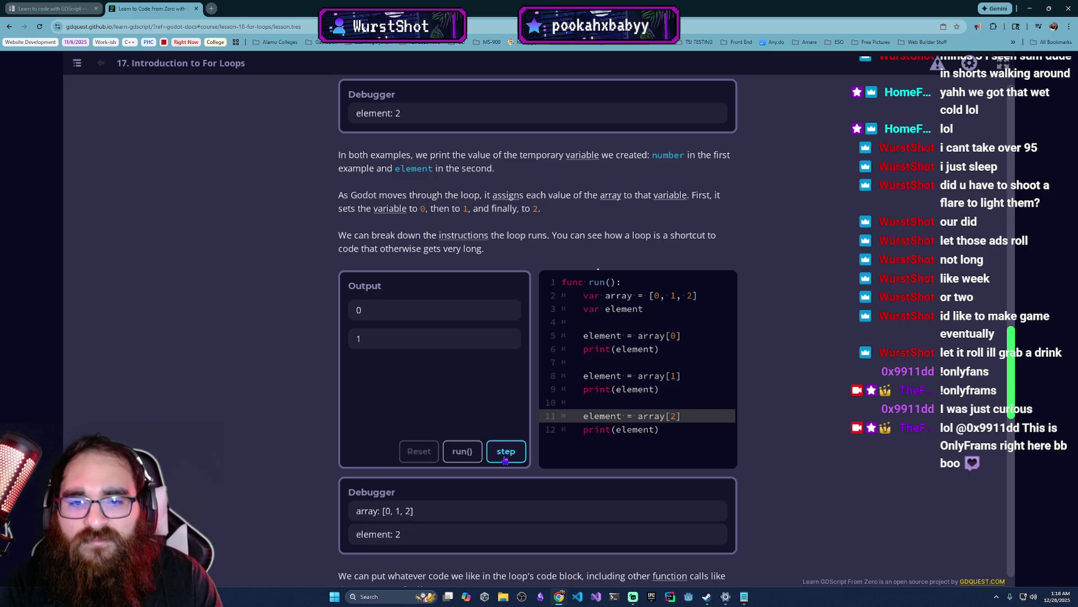
{"action": "left_click", "coordinate": [506, 459]}
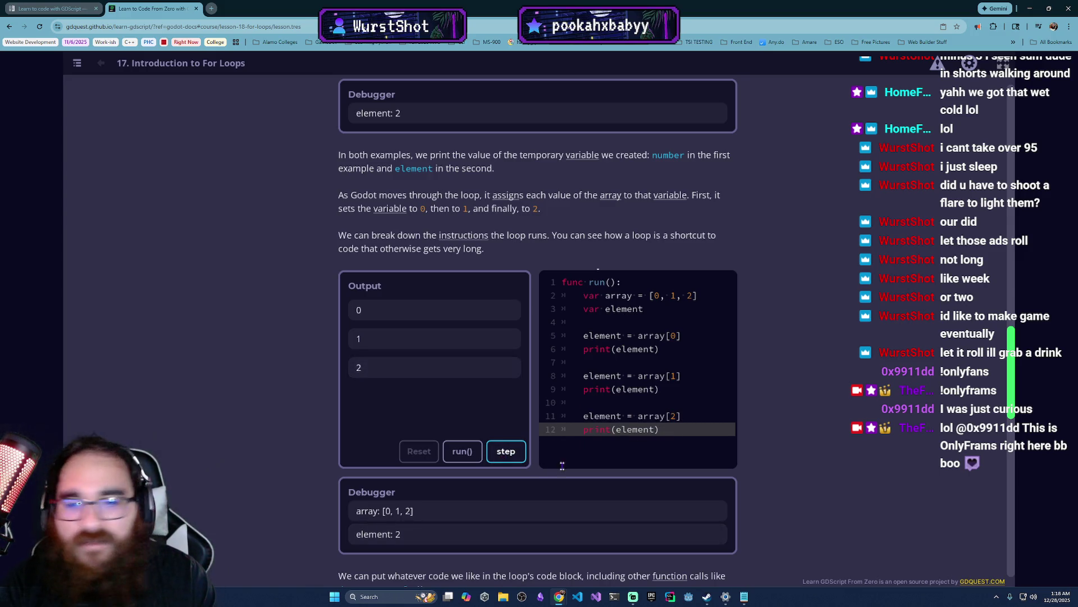
{"action": "scroll", "coordinate": [555, 399], "scroll_direction": "down", "scroll_amount": 3}
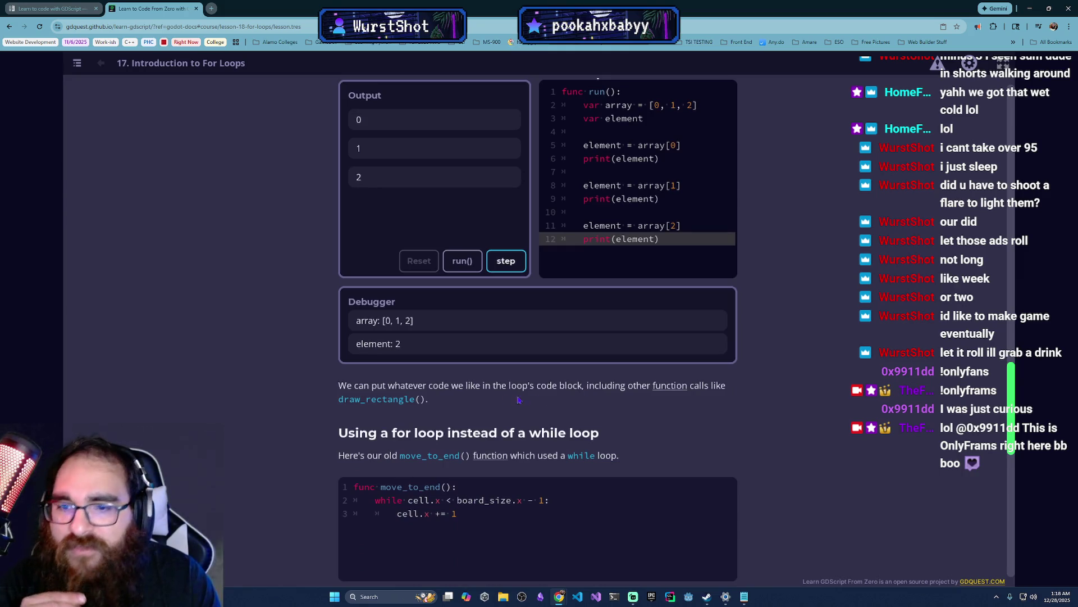
{"action": "scroll", "coordinate": [491, 408], "scroll_direction": "down", "scroll_amount": 2}
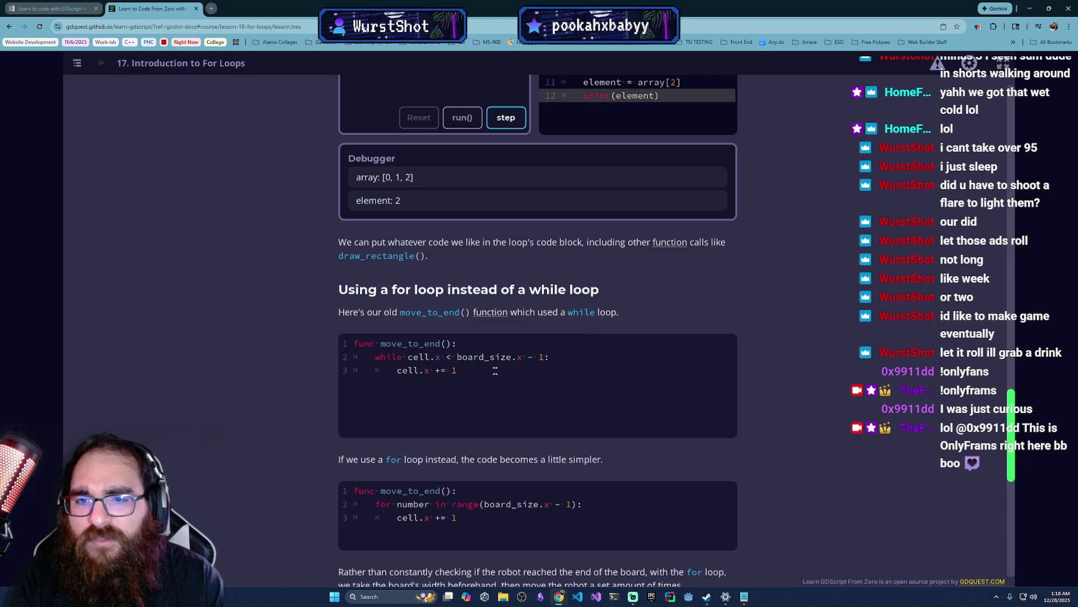
{"action": "scroll", "coordinate": [485, 369], "scroll_direction": "down", "scroll_amount": 2}
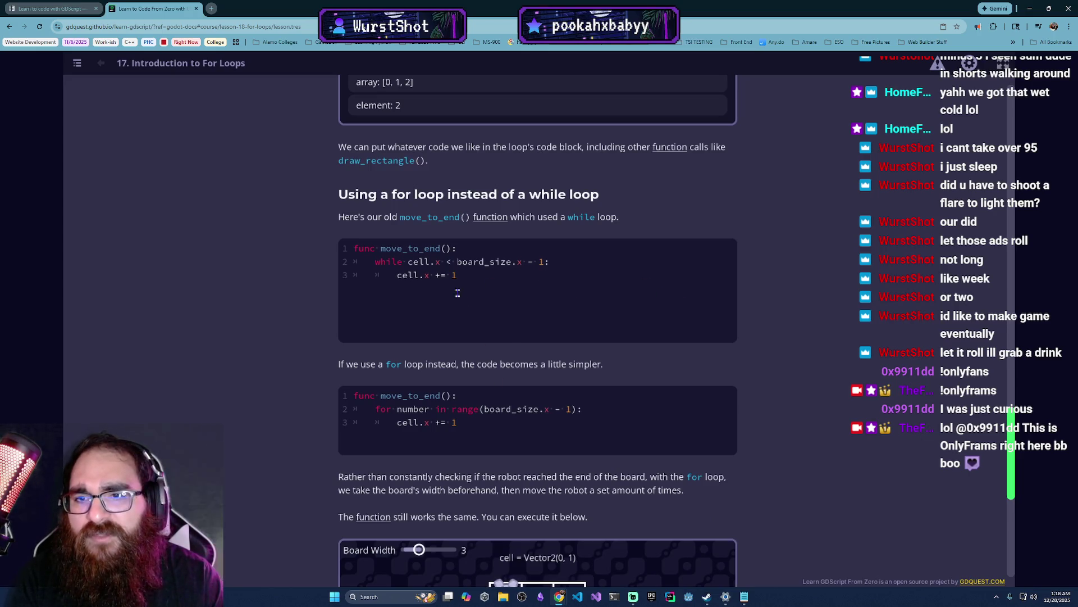
- Reach the for-loop move_to_end code, highlighting 'number in' and the '- 1' in range(board_size.x - 1)
{"action": "scroll", "coordinate": [393, 326], "scroll_direction": "down", "scroll_amount": 1}
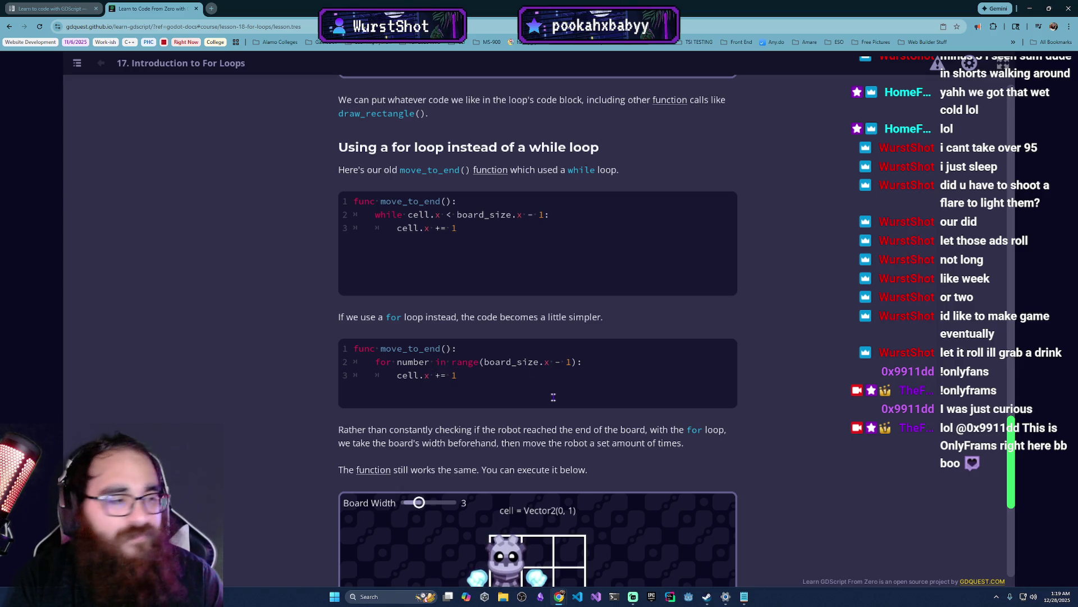
{"action": "mouse_move", "coordinate": [394, 362]}
{"action": "left_mouse_down"}
{"action": "mouse_move", "coordinate": [579, 363]}
{"action": "mouse_move", "coordinate": [539, 364]}
{"action": "mouse_move", "coordinate": [549, 365]}
{"action": "left_mouse_up"}
{"action": "left_click", "coordinate": [478, 362]}
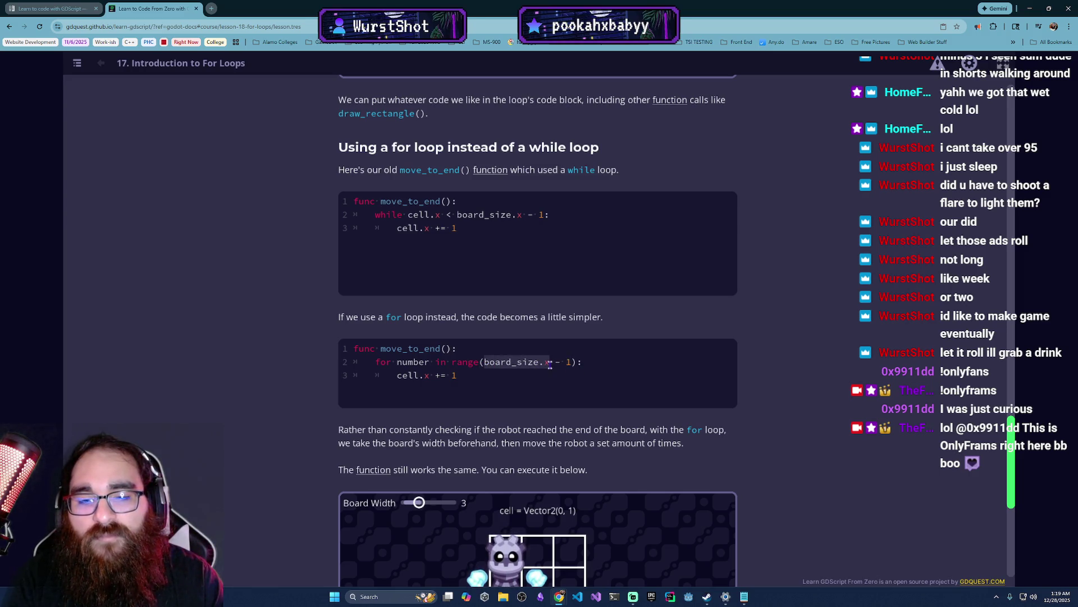
{"action": "left_click", "coordinate": [563, 372]}
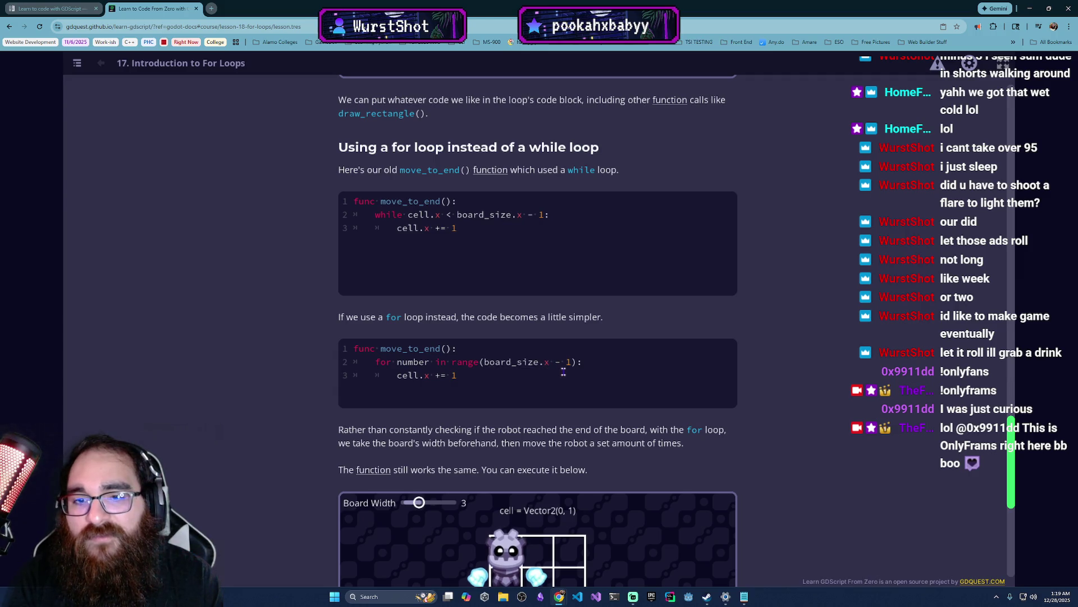
{"action": "left_click_drag", "start_coordinate": [549, 362], "coordinate": [570, 363]}
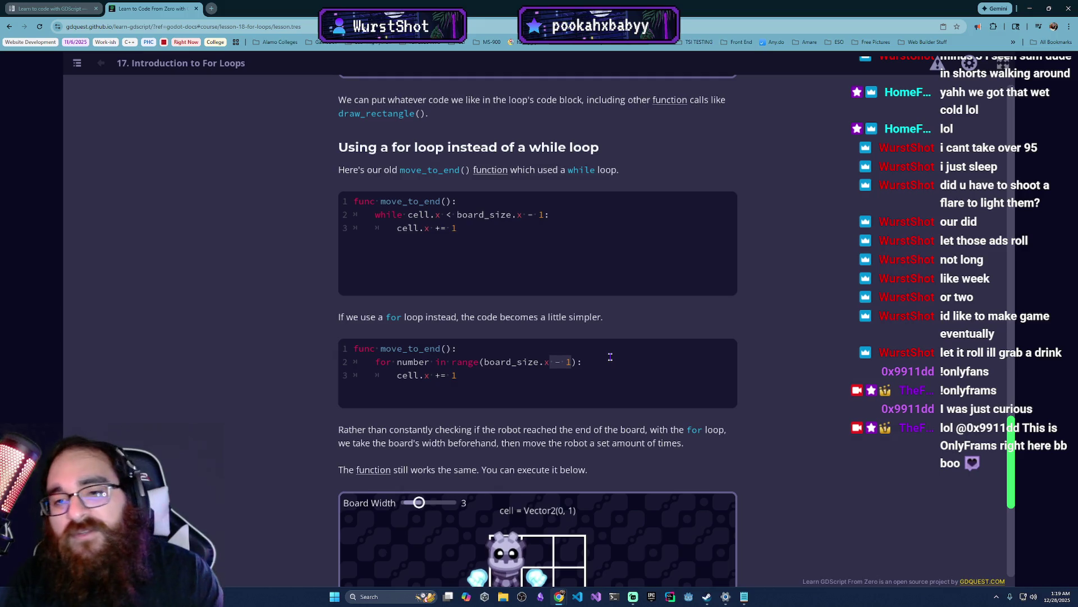
{"action": "scroll", "coordinate": [610, 356], "scroll_direction": "down", "scroll_amount": 2}
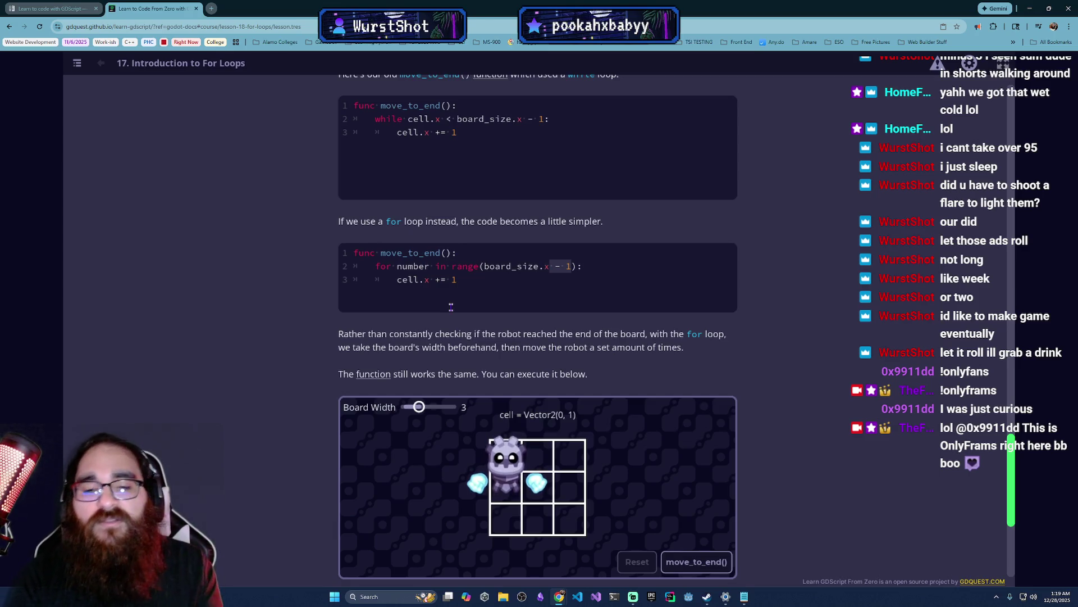
- Set the demo Board Width to 9, run move_to_end(), and open the first for-loop practice
{"action": "left_click_drag", "start_coordinate": [512, 267], "coordinate": [573, 266]}
{"action": "left_click", "coordinate": [542, 267]}
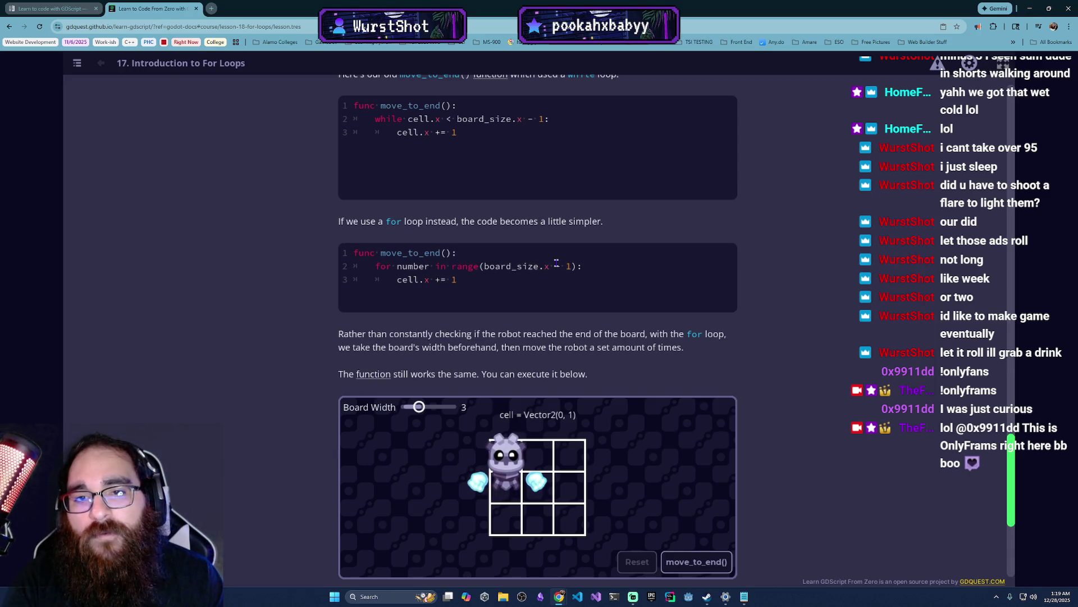
{"action": "scroll", "coordinate": [483, 278], "scroll_direction": "down", "scroll_amount": 3}
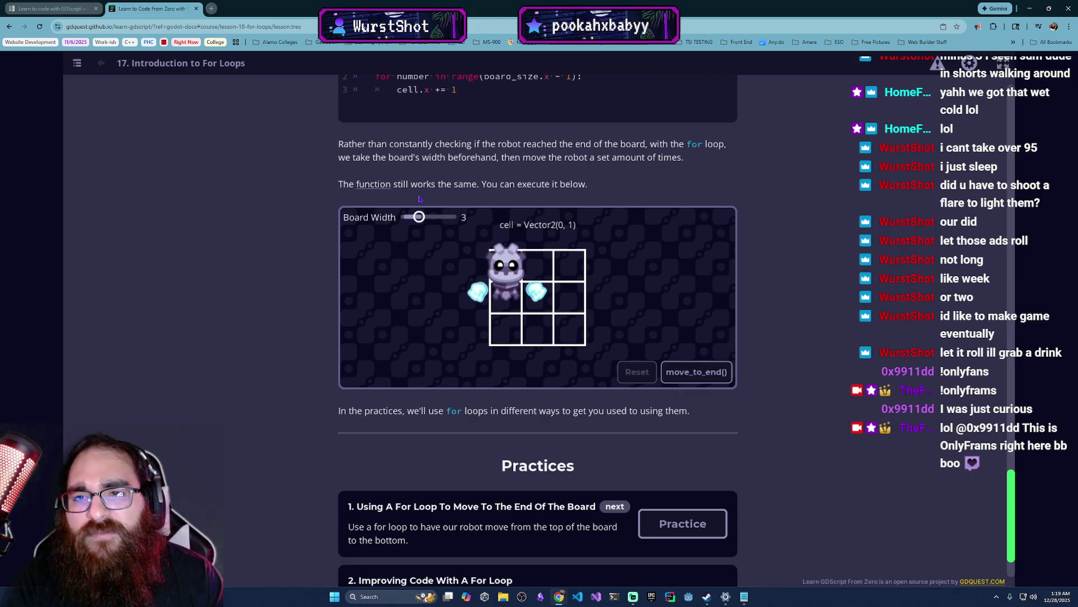
{"action": "left_click_drag", "start_coordinate": [419, 218], "coordinate": [450, 224]}
{"action": "left_click", "coordinate": [702, 373]}
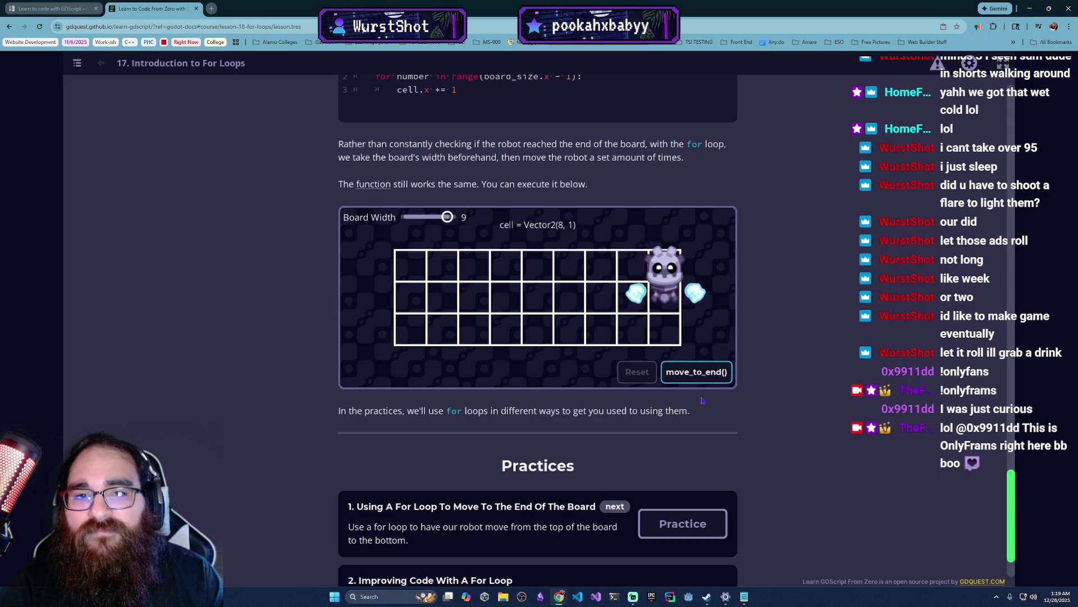
{"action": "scroll", "coordinate": [718, 387], "scroll_direction": "down", "scroll_amount": 1}
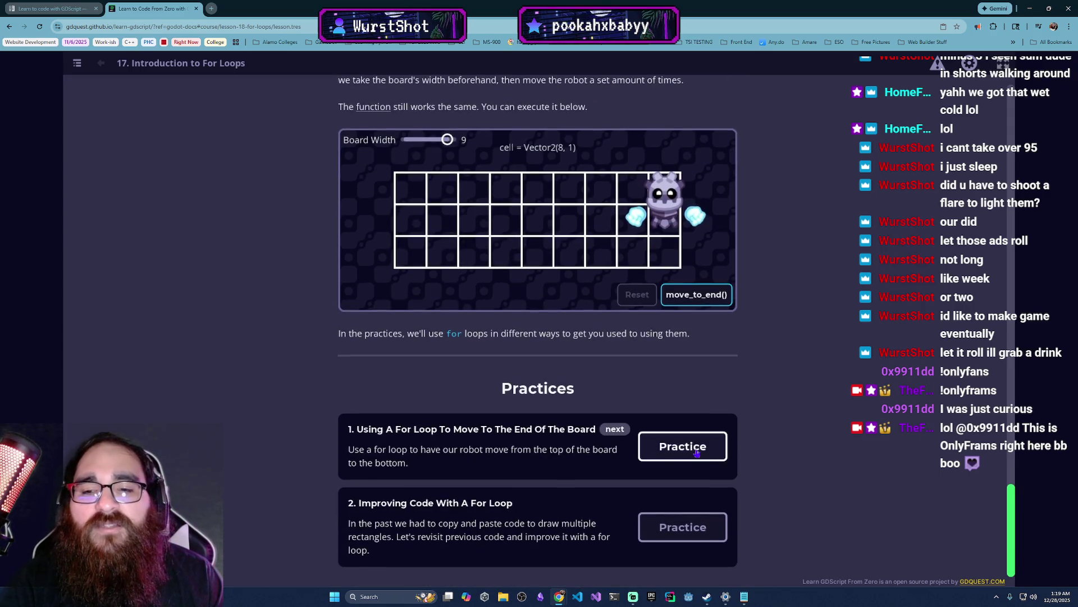
{"action": "left_click", "coordinate": [682, 446]}
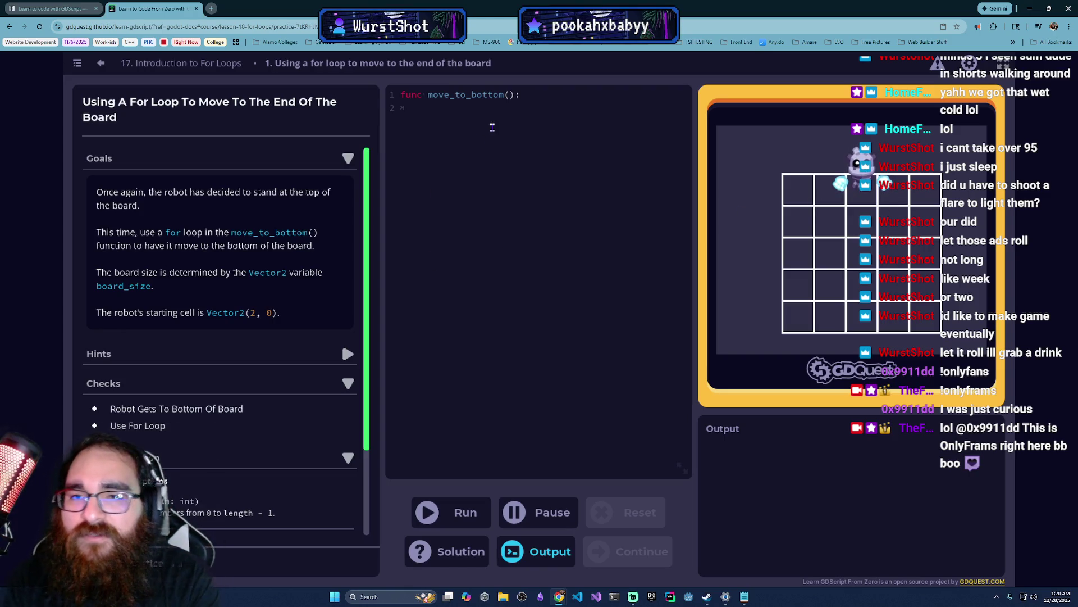
- Write 'for cell.y' on line 2 of move_to_bottom(), correcting the typos, then go back to the lesson
{"action": "type", "text": "for"}
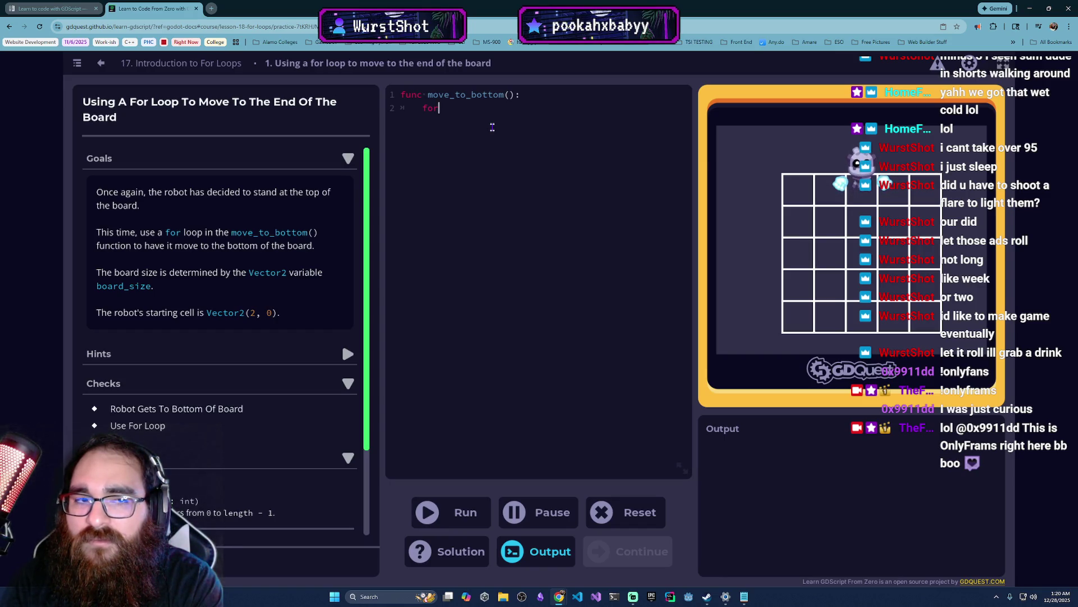
{"action": "type", "text": " c"}
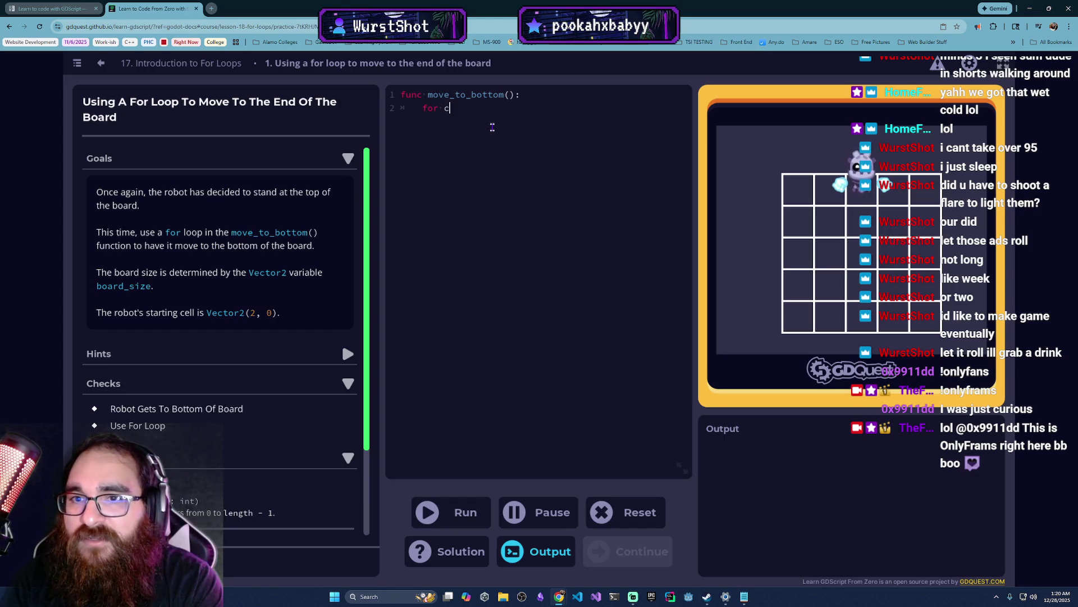
{"action": "type", "text": "ell.x"}
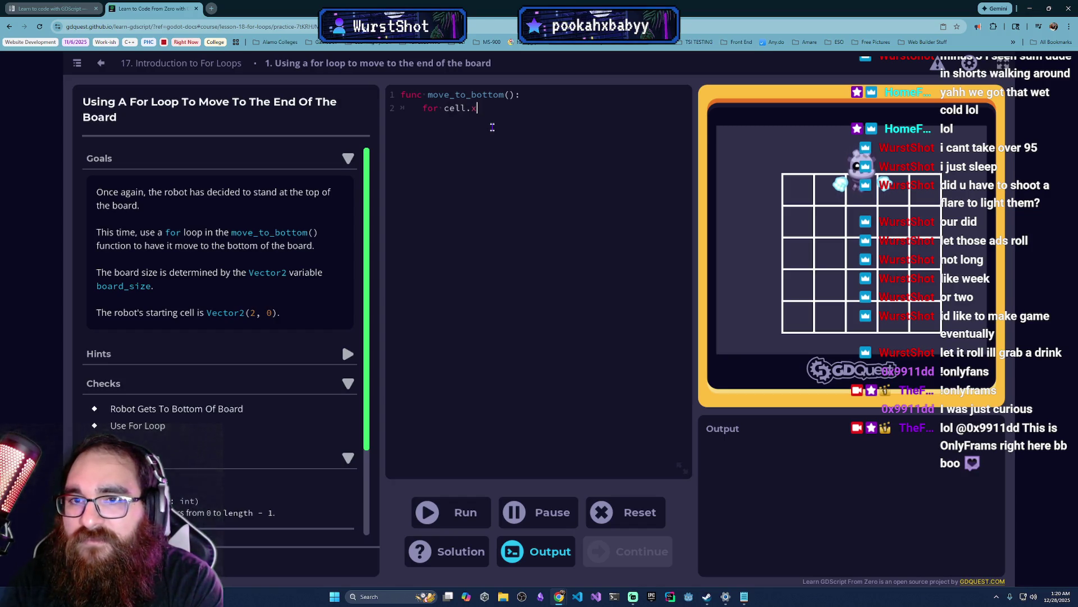
{"action": "key", "text": "BackSpace"}
{"action": "key", "text": "BackSpace"}
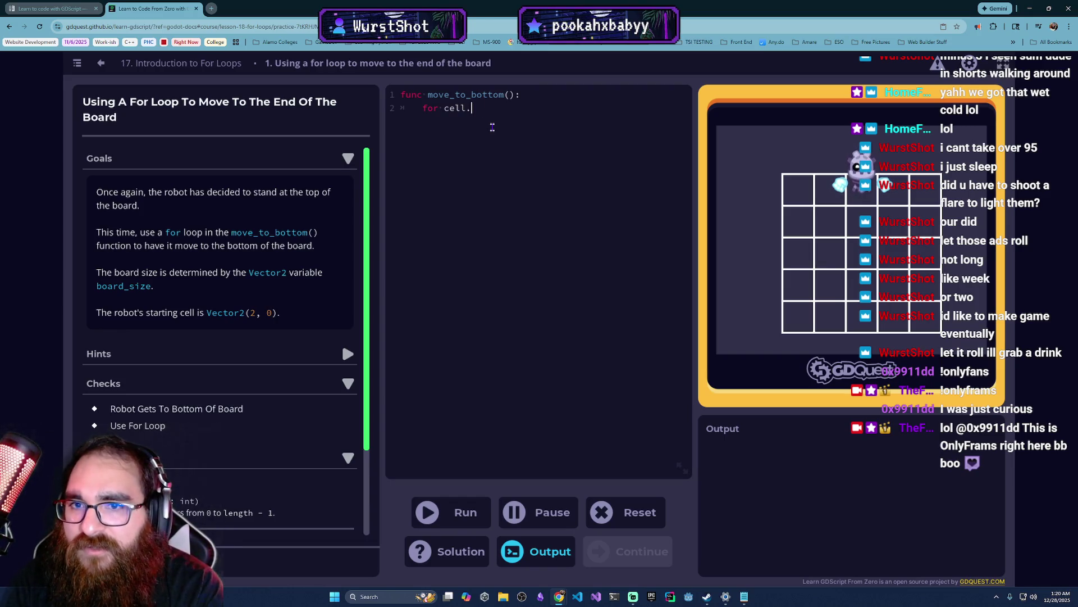
{"action": "type", "text": "y "}
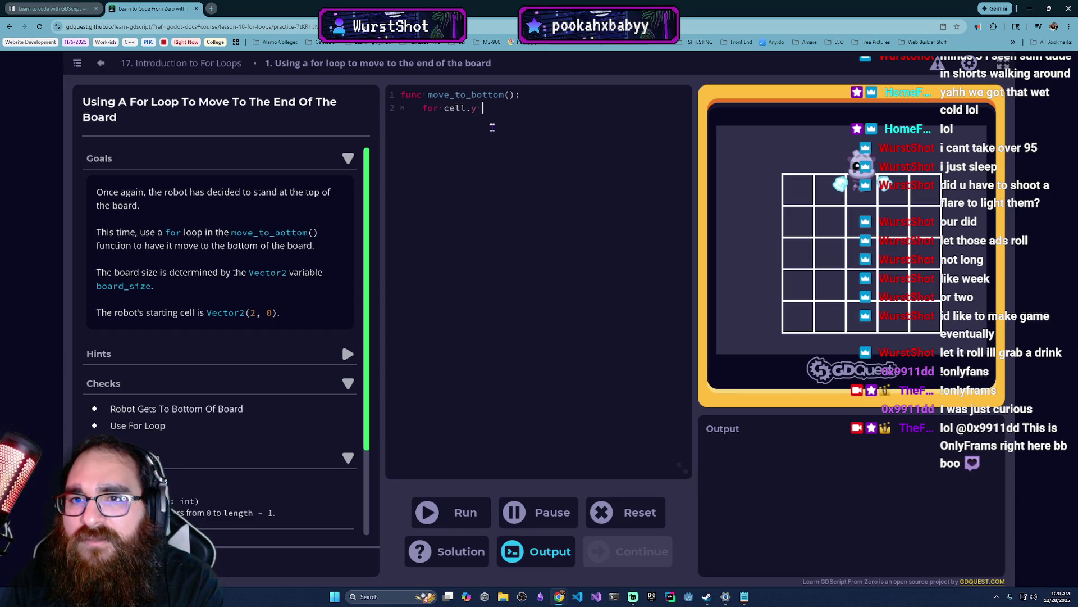
{"action": "type", "text": ">"}
{"action": "key", "text": "BackSpace"}
{"action": "type", "text": "<"}
{"action": "key", "text": "BackSpace"}
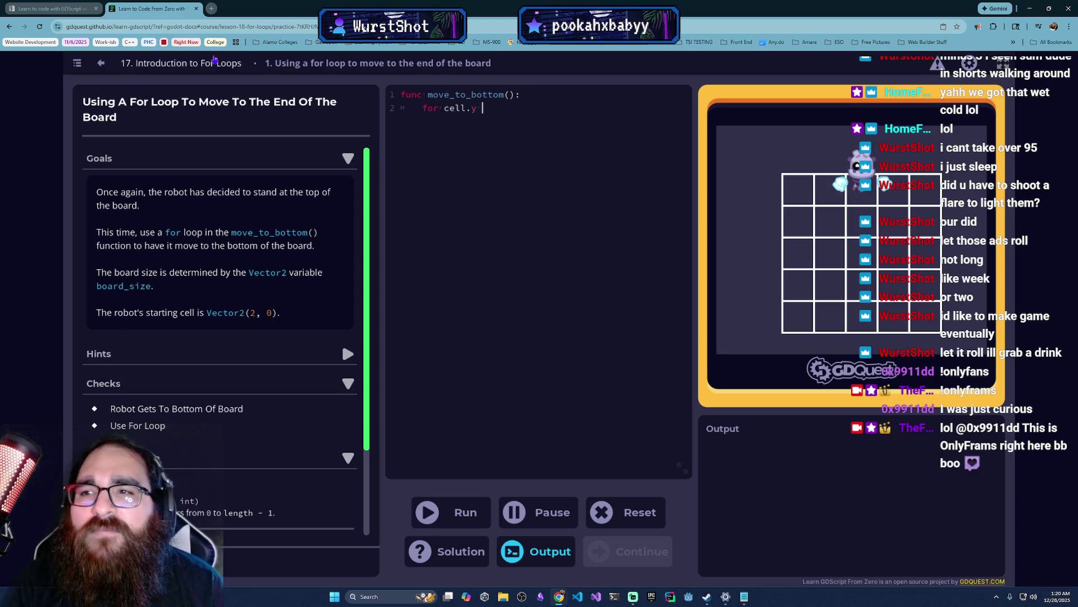
{"action": "left_click", "coordinate": [181, 63]}
- Select the three-line move_to_end() code example in the For Loops lesson
{"action": "scroll", "coordinate": [318, 234], "scroll_direction": "up", "scroll_amount": 3}
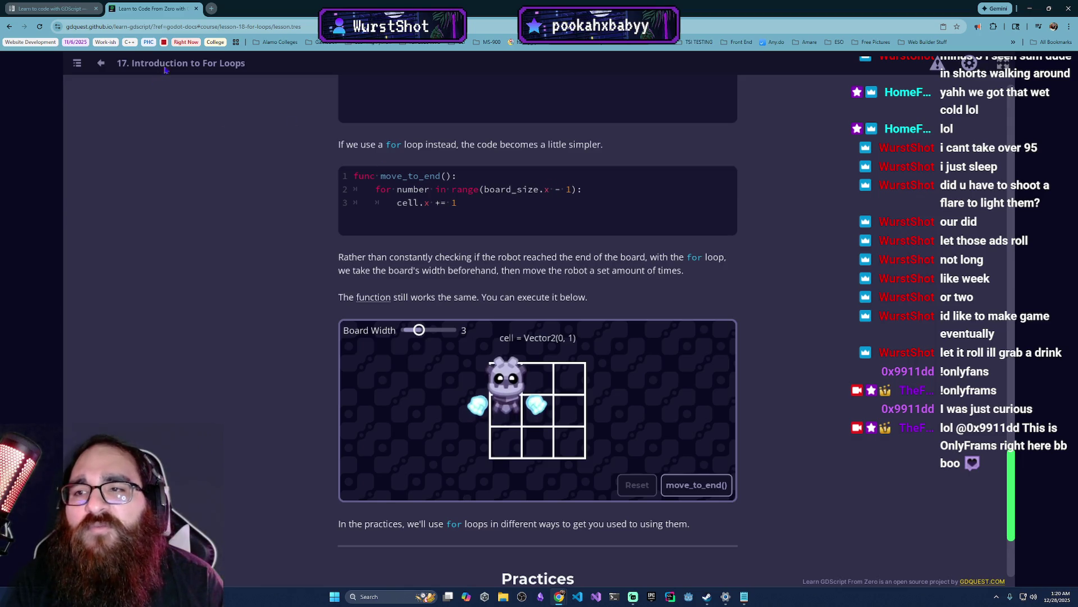
{"action": "scroll", "coordinate": [635, 460], "scroll_direction": "down", "scroll_amount": 3}
{"action": "scroll", "coordinate": [674, 463], "scroll_direction": "up", "scroll_amount": 3}
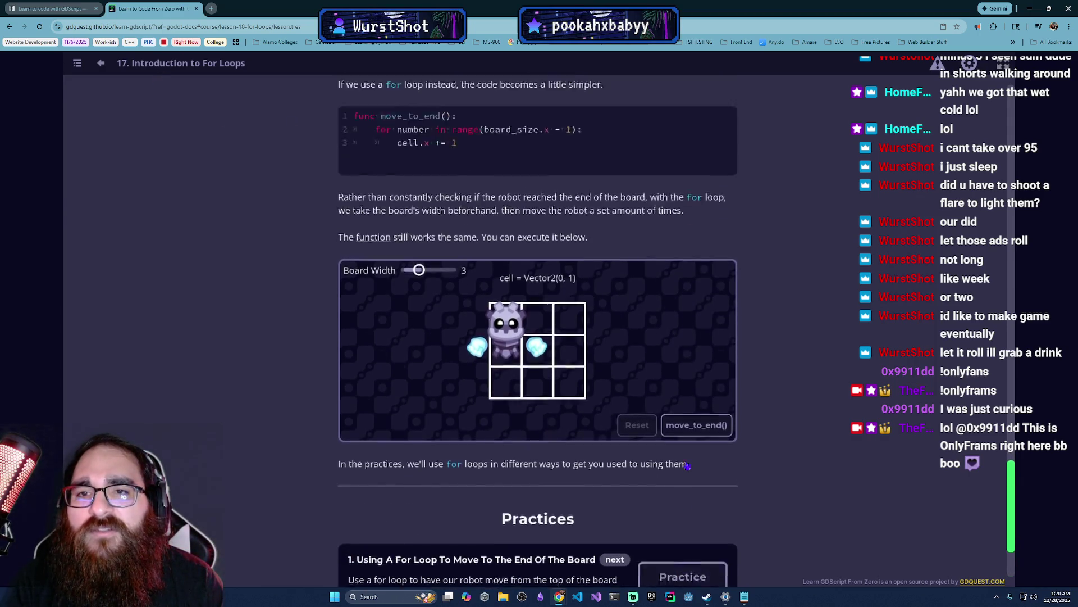
{"action": "left_click_drag", "start_coordinate": [461, 203], "coordinate": [346, 171]}
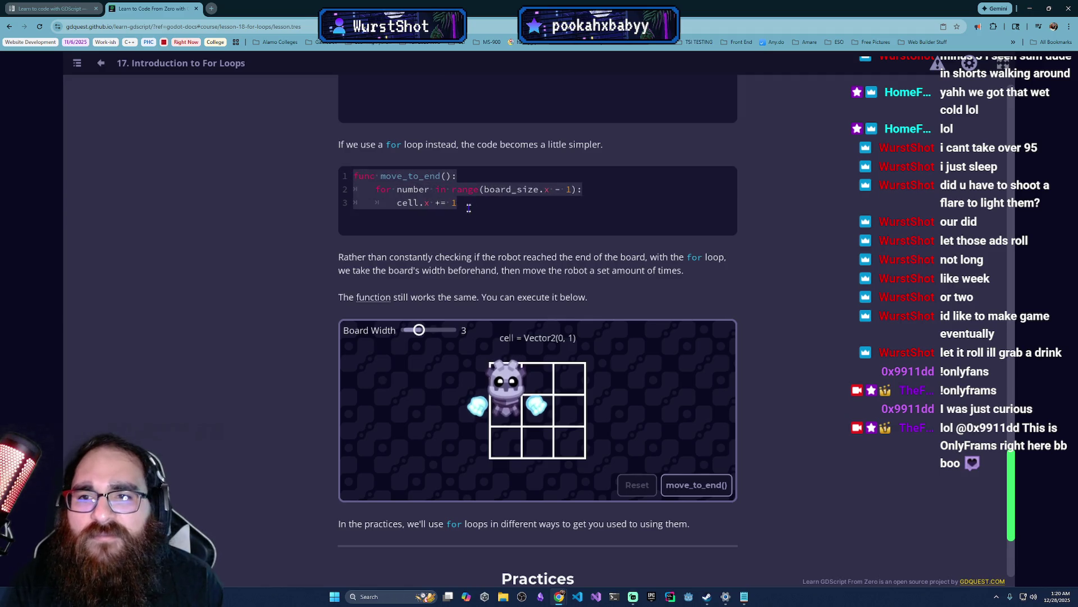
- Reopen the first for-loop practice from the lesson's Practices section
{"action": "key", "text": "alt+Tab"}
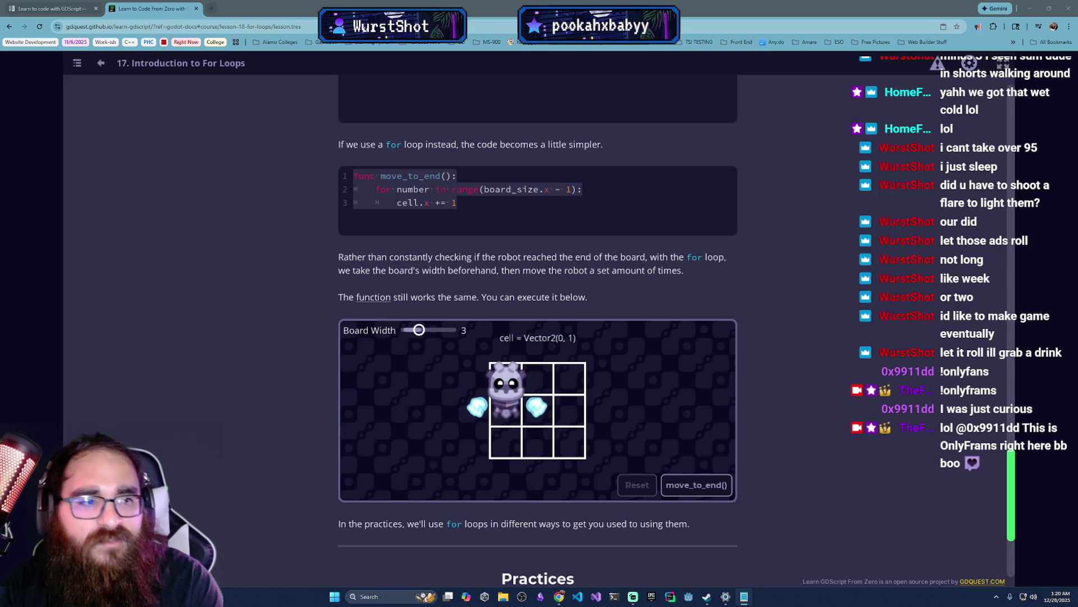
{"action": "scroll", "coordinate": [691, 461], "scroll_direction": "down", "scroll_amount": 3}
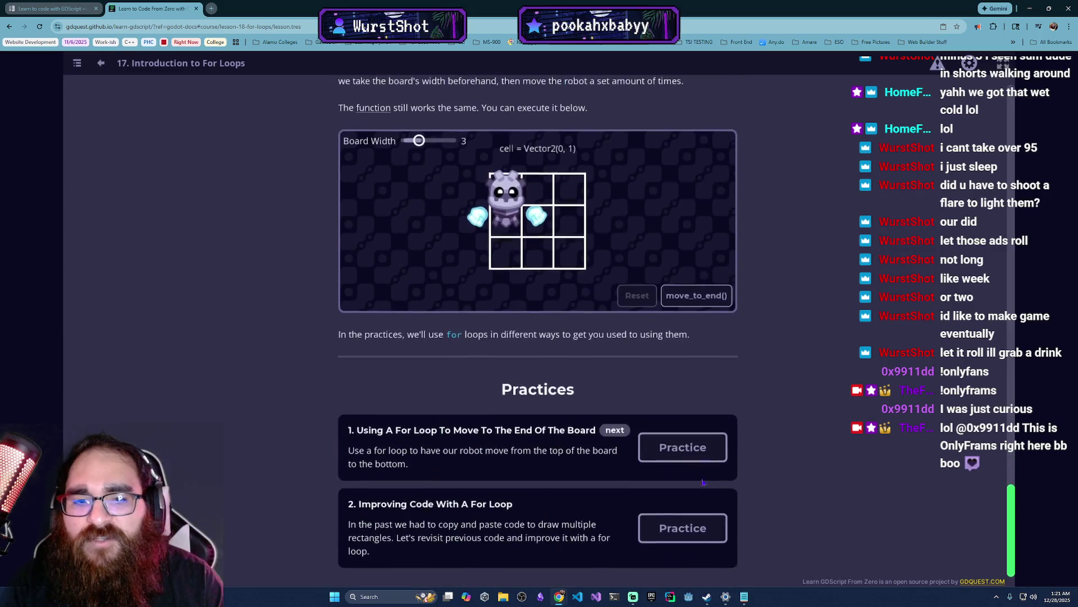
{"action": "left_click", "coordinate": [692, 456]}
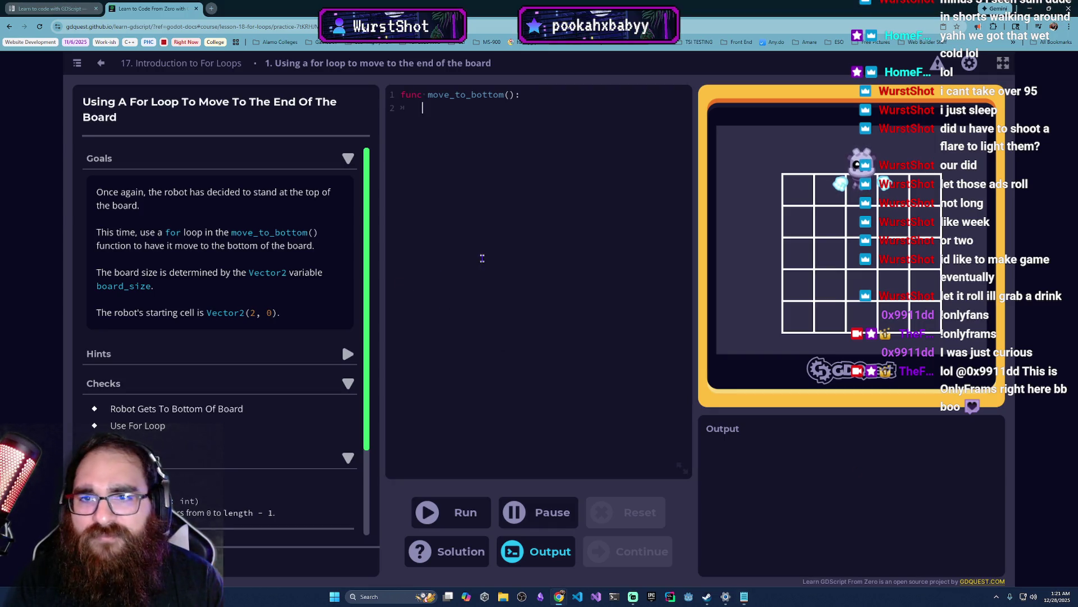
{"action": "type", "text": "w"}
{"action": "key", "text": "BackSpace"}
{"action": "type", "text": "for"}
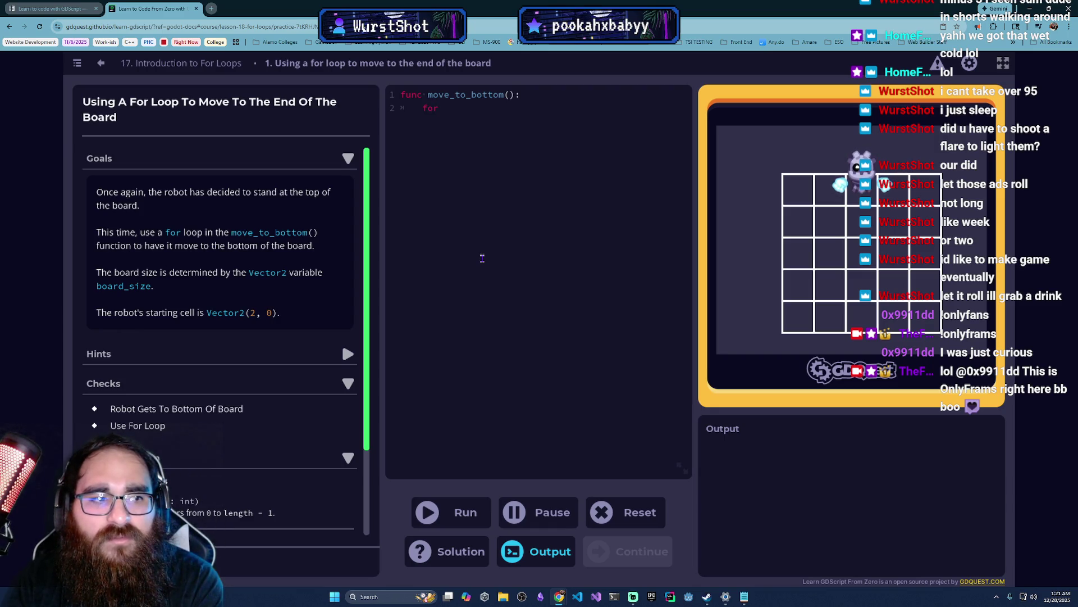
{"action": "key", "text": "BackSpace"}
{"action": "key", "text": "BackSpace"}
{"action": "key", "text": "BackSpace"}
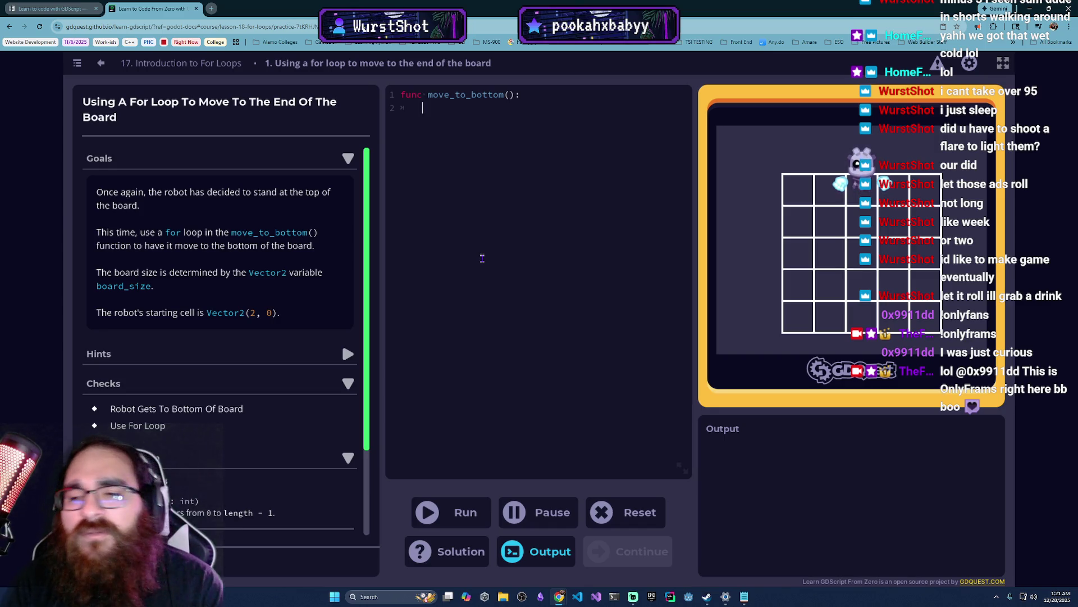
{"action": "left_click", "coordinate": [10, 26]}
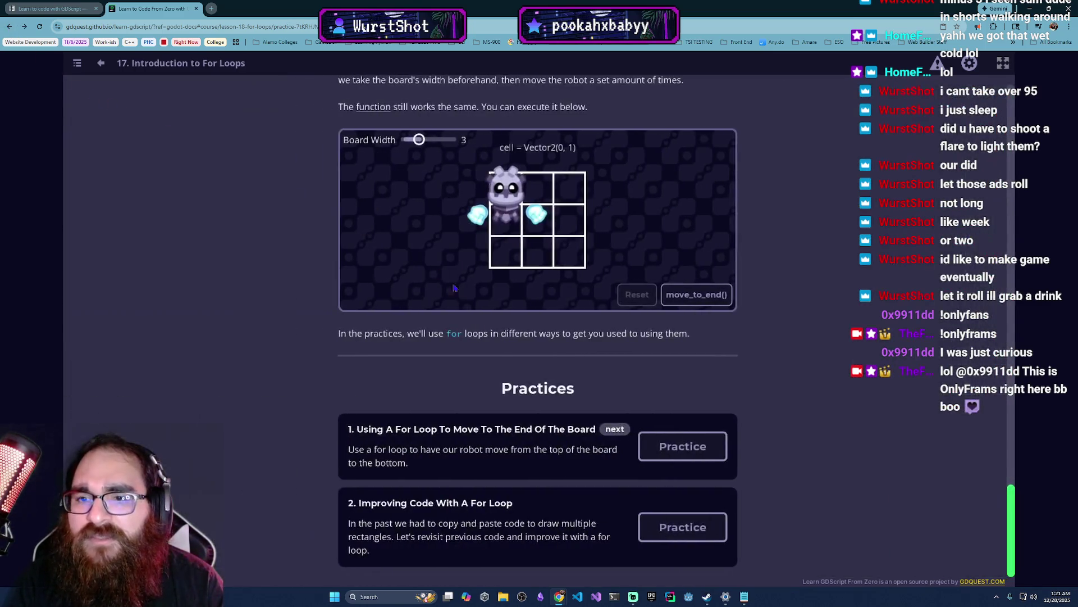
{"action": "scroll", "coordinate": [492, 295], "scroll_direction": "up", "scroll_amount": 3}
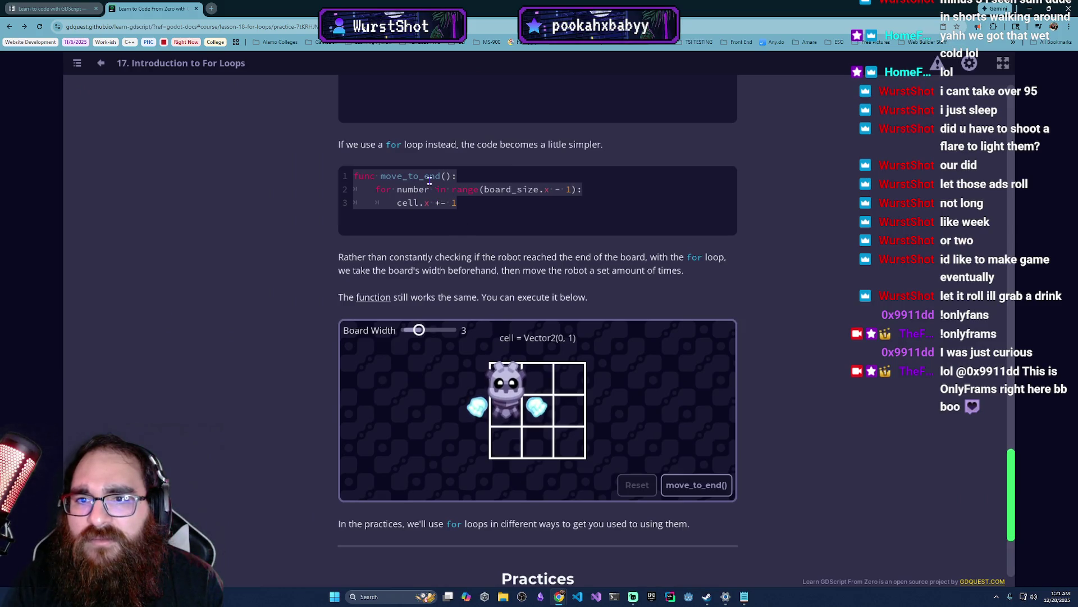
{"action": "left_click", "coordinate": [510, 233]}
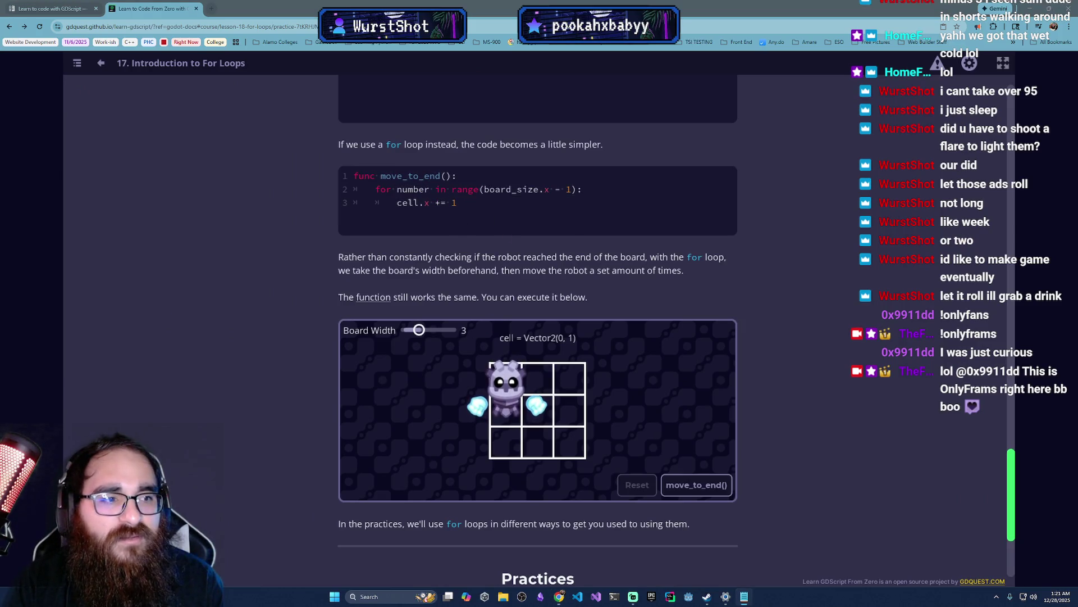
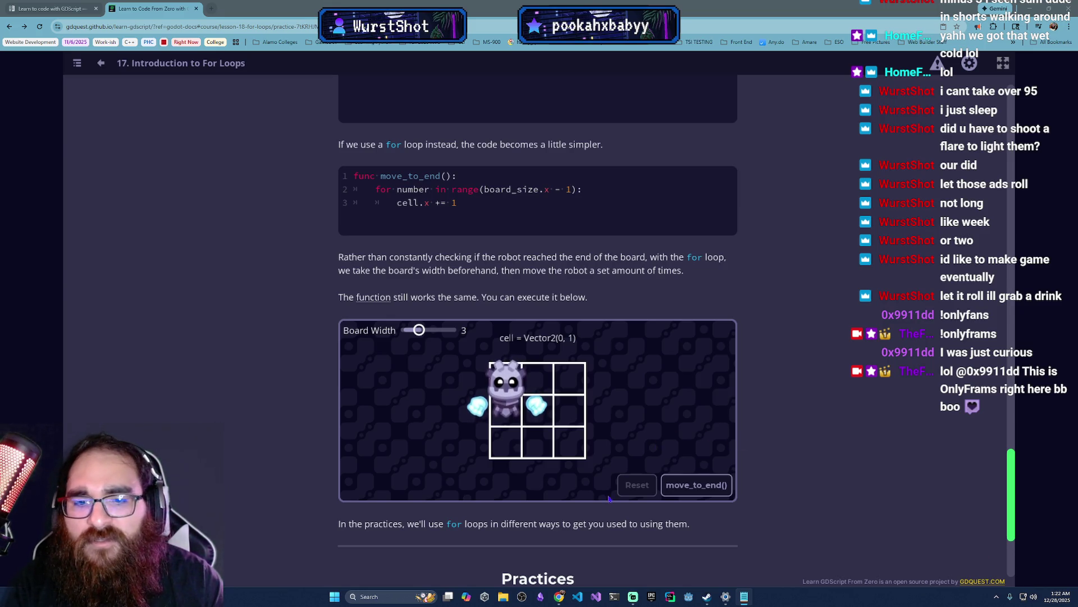
- Scroll down to the Practices section and open the first for-loop practice, move_to_bottom()
{"action": "scroll", "coordinate": [703, 432], "scroll_direction": "down", "scroll_amount": 3}
{"action": "left_click", "coordinate": [683, 446]}
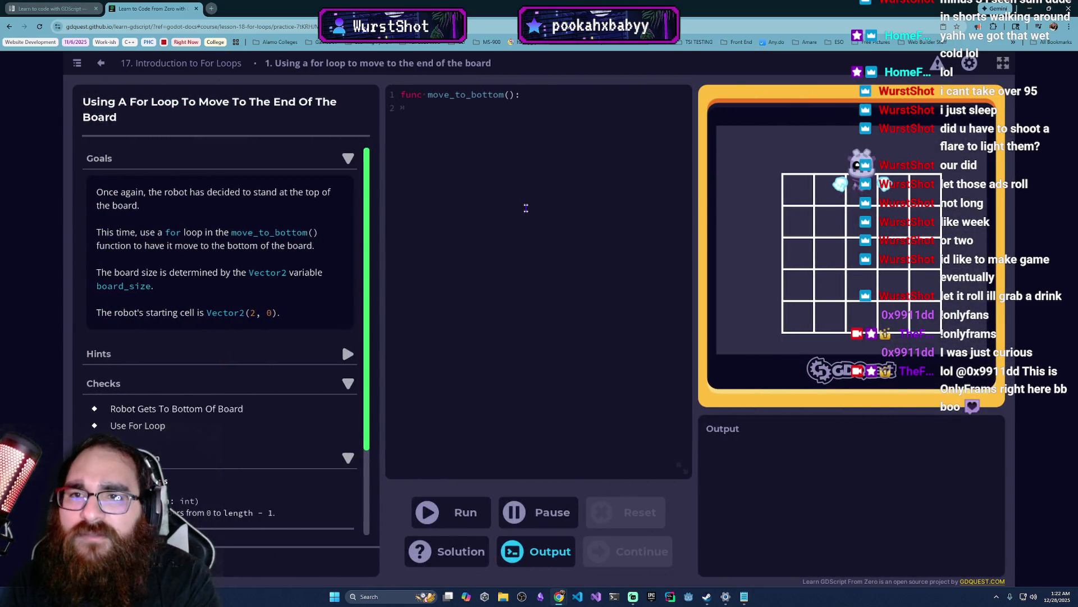
- Write a loop 'for number in range(board_size.y - 1)' with body 'cell.y += 1', then run it
{"action": "type", "text": "for"}
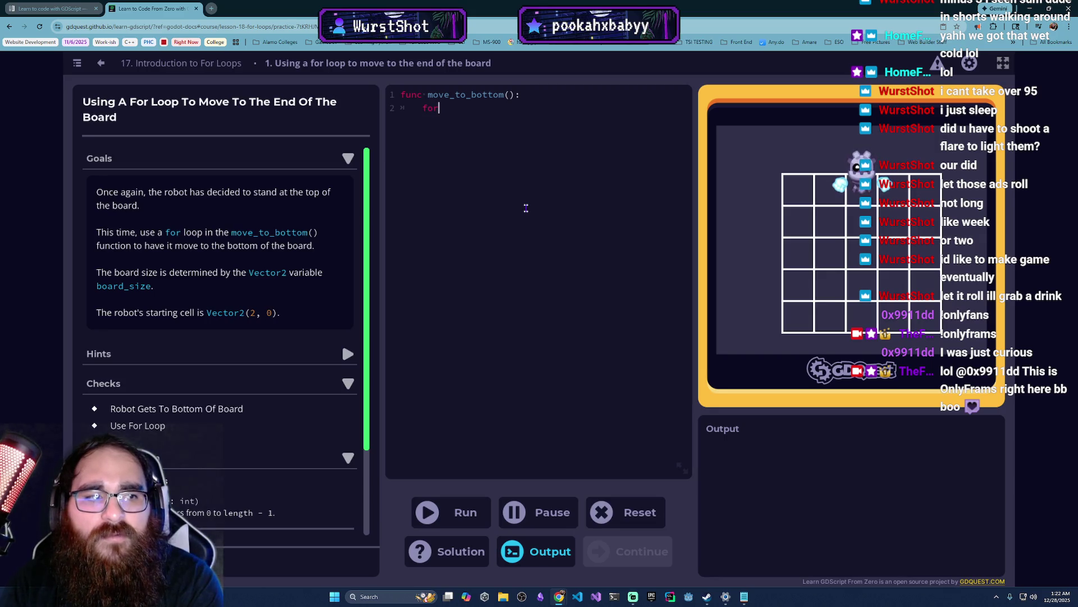
{"action": "type", "text": " number in range"}
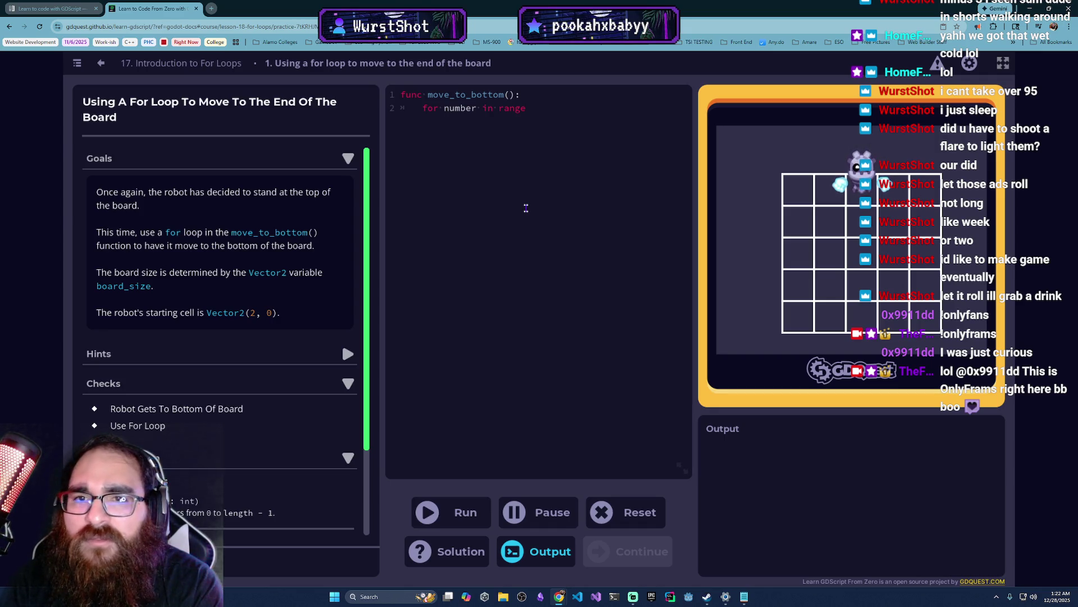
{"action": "type", "text": "(board_siz"}
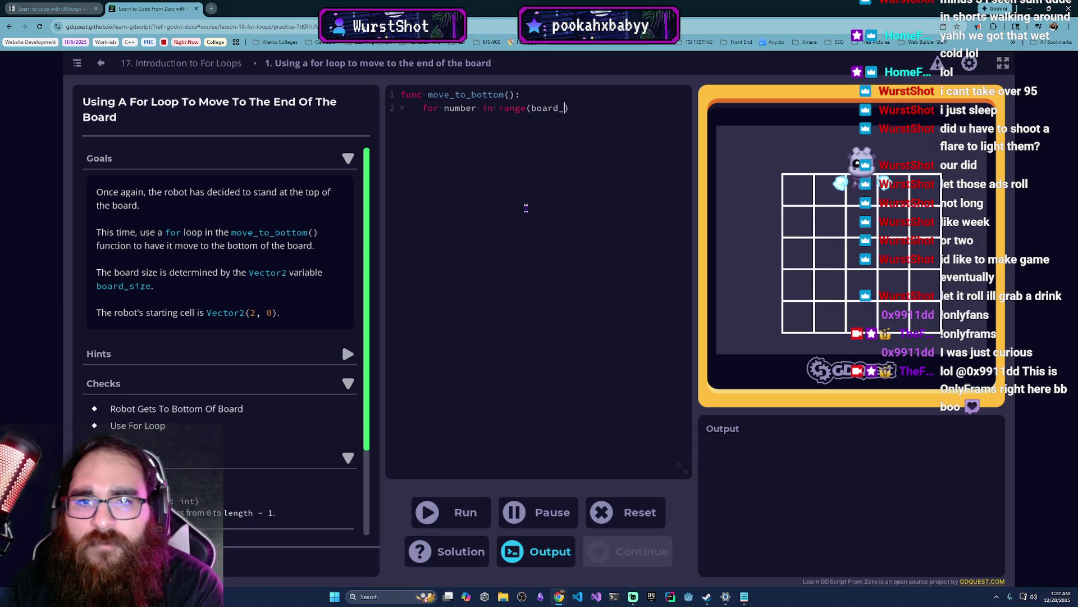
{"action": "type", "text": "e.y "}
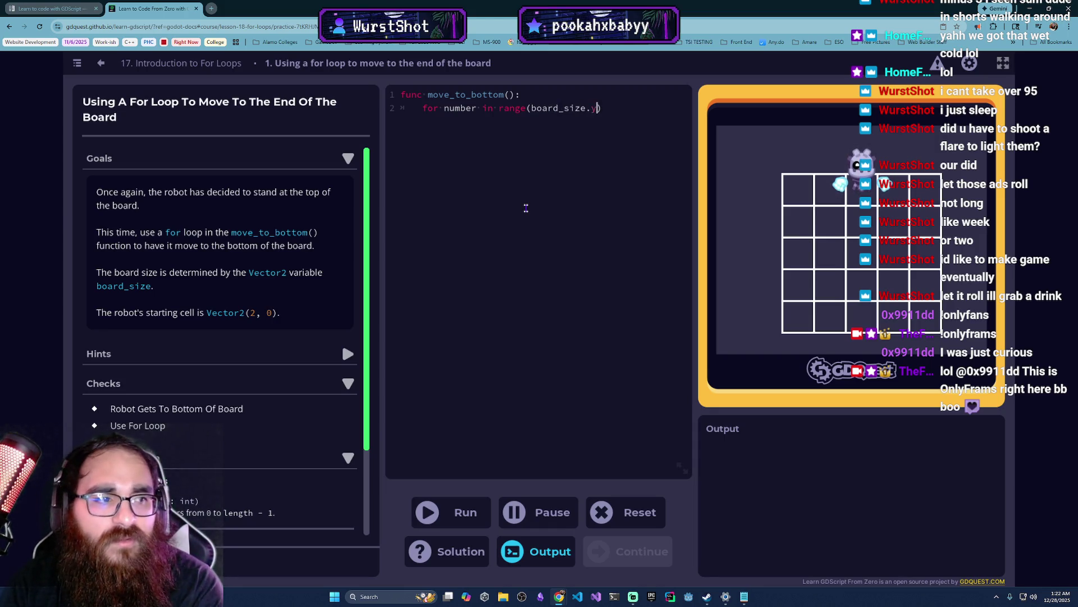
{"action": "type", "text": "- 1"}
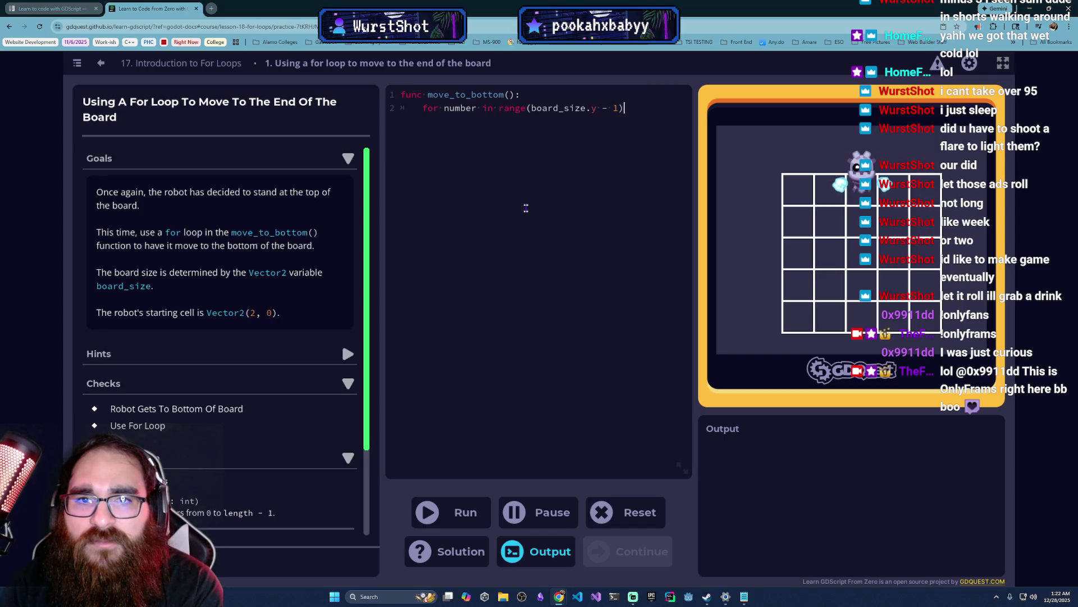
{"action": "key", "text": "Return"}
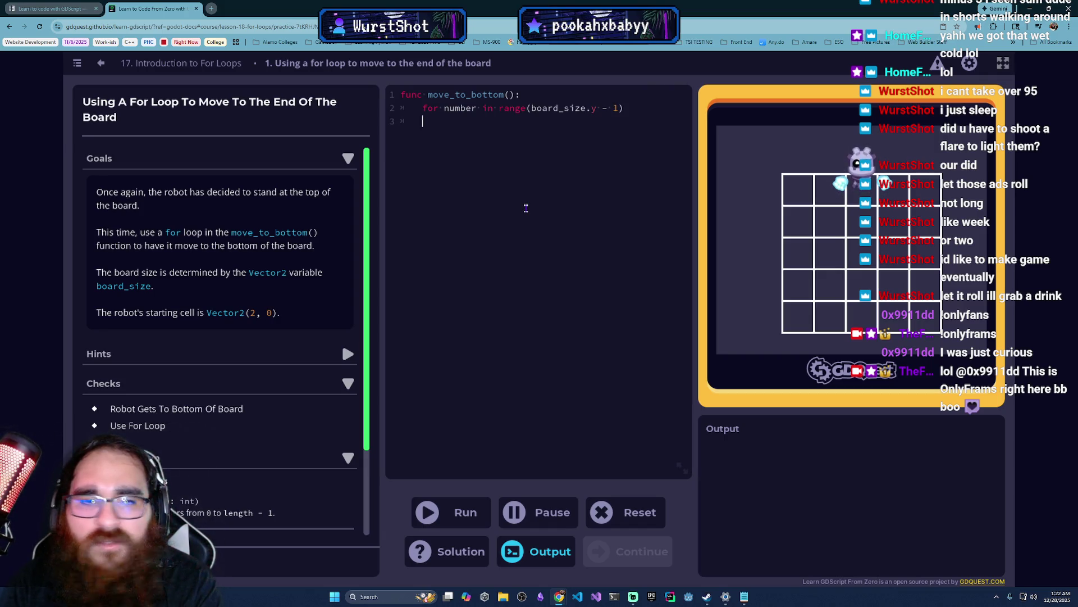
{"action": "key", "text": "Tab"}
{"action": "type", "text": "cell.y"}
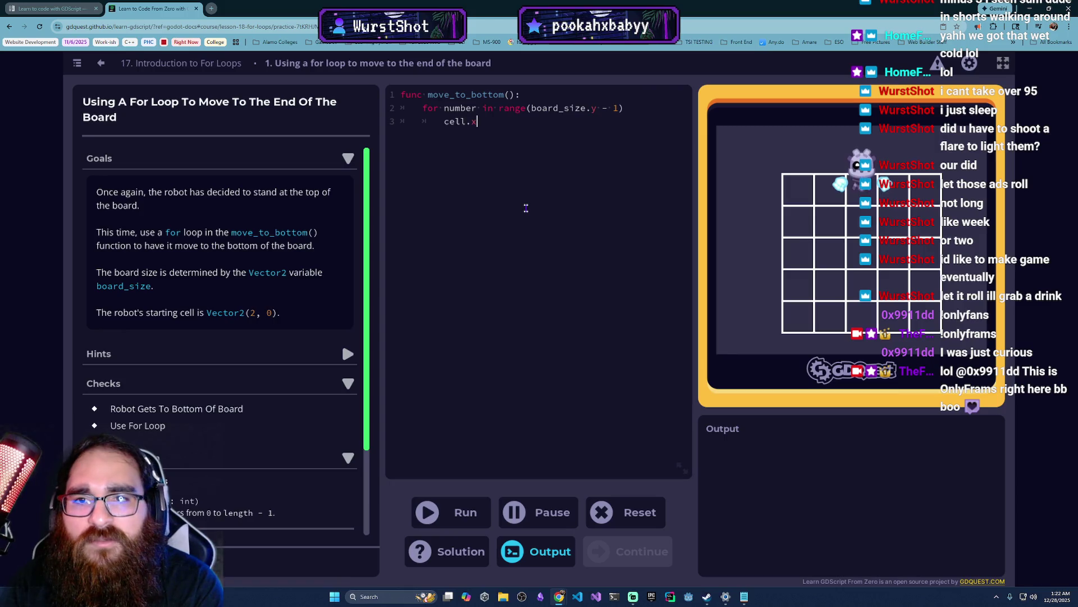
{"action": "type", "text": " += 1"}
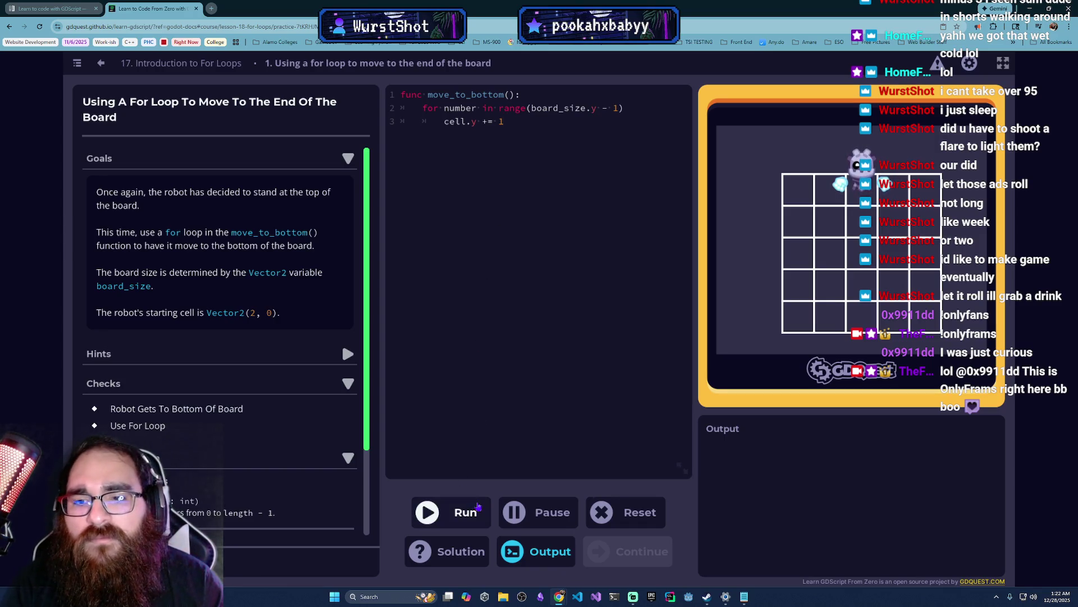
{"action": "left_click", "coordinate": [472, 508]}
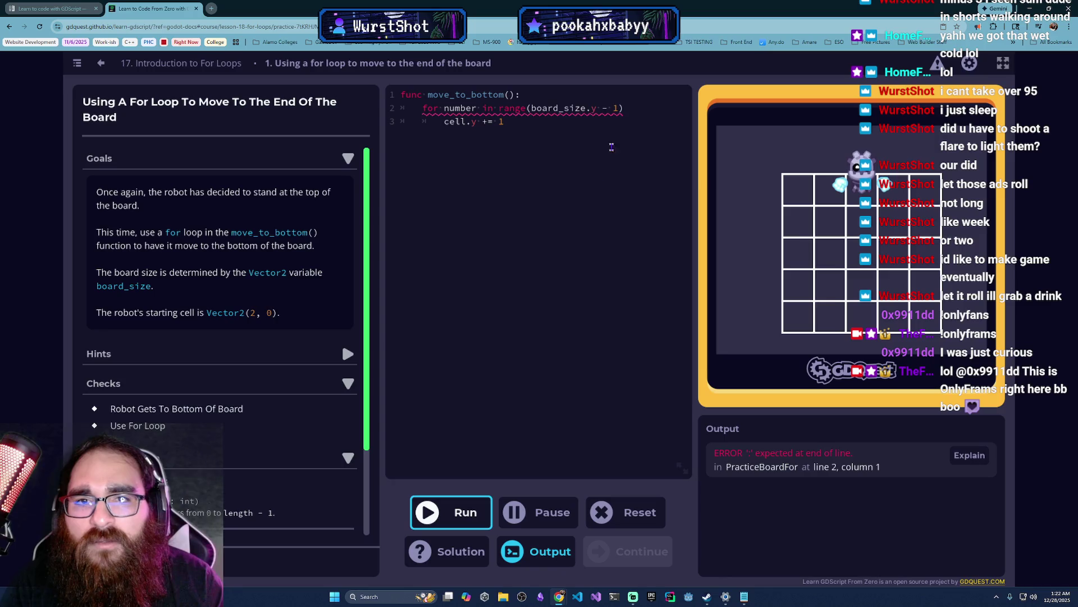
- Add the missing colon to the loop header, rerun until both checks pass, and continue
{"action": "left_click", "coordinate": [634, 106]}
{"action": "type", "text": ":"}
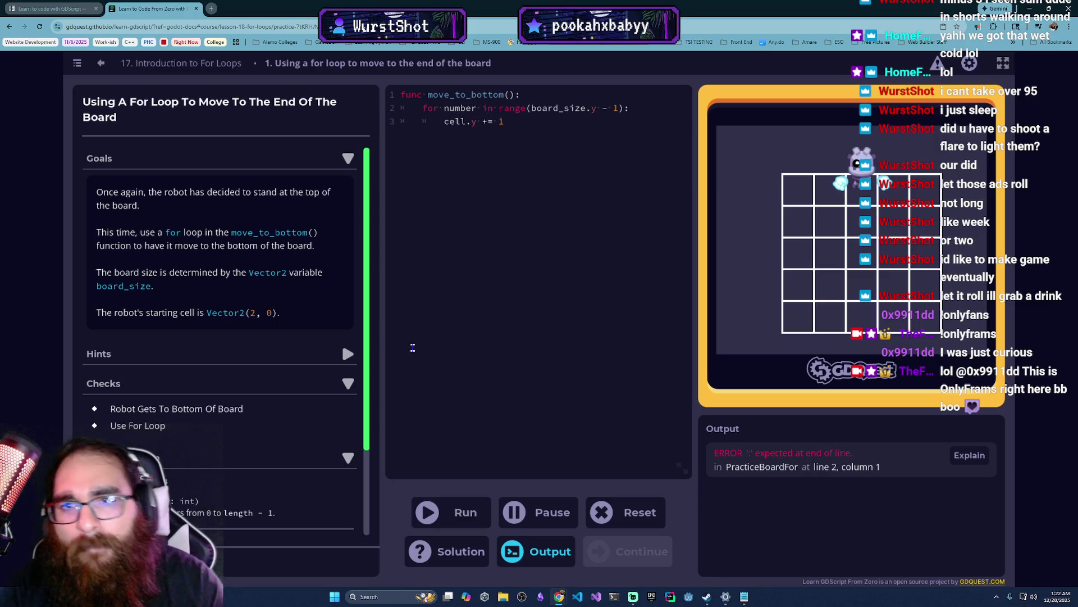
{"action": "left_click", "coordinate": [455, 506]}
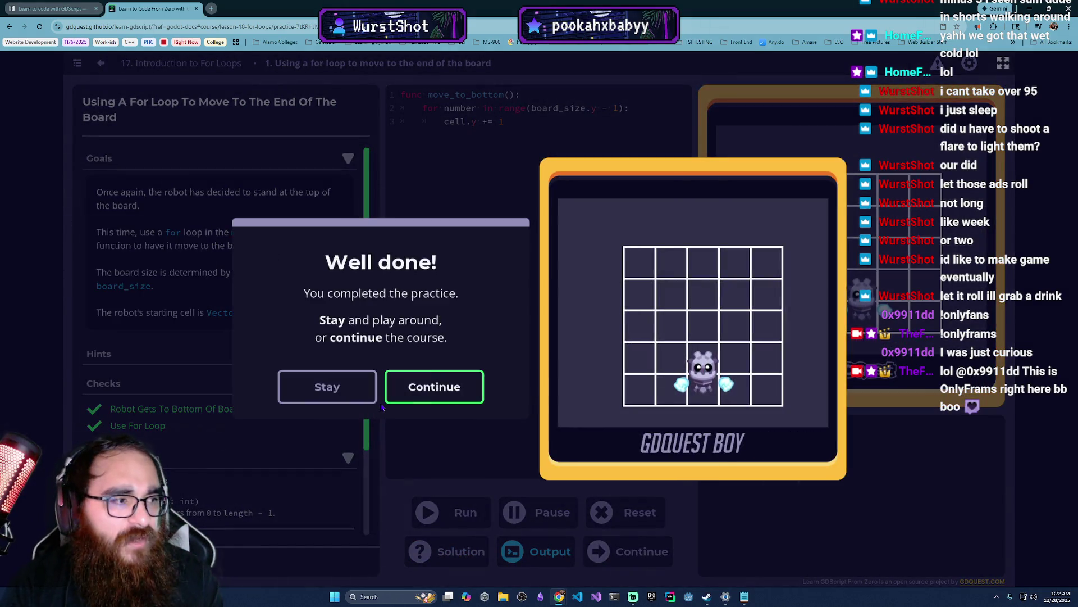
{"action": "left_click", "coordinate": [415, 399]}
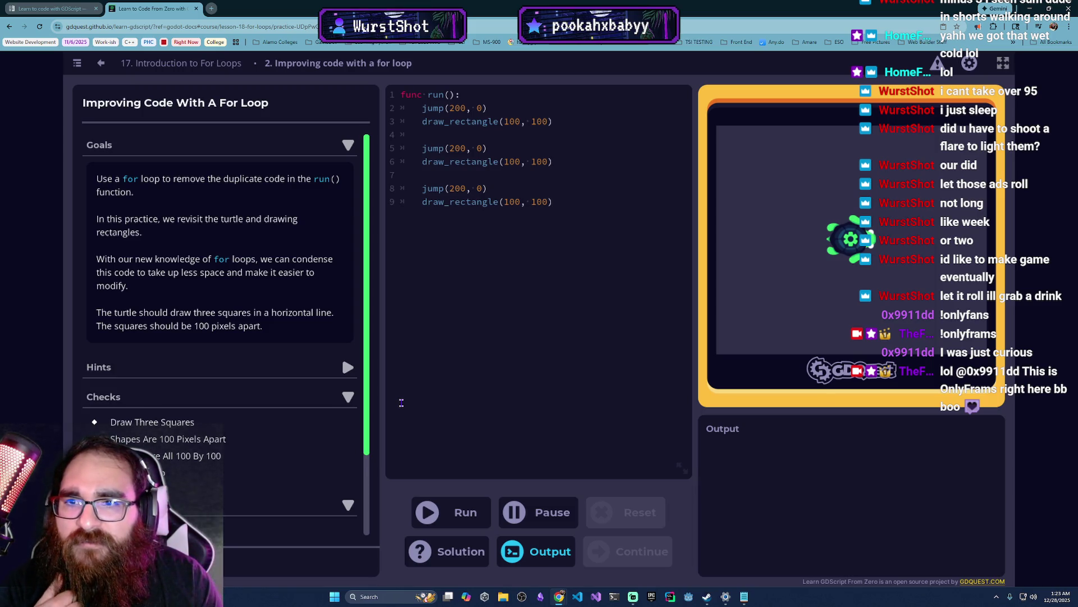
- Run the second practice's starter code; it draws squares but errors because no for loop is used
{"action": "left_click", "coordinate": [395, 412]}
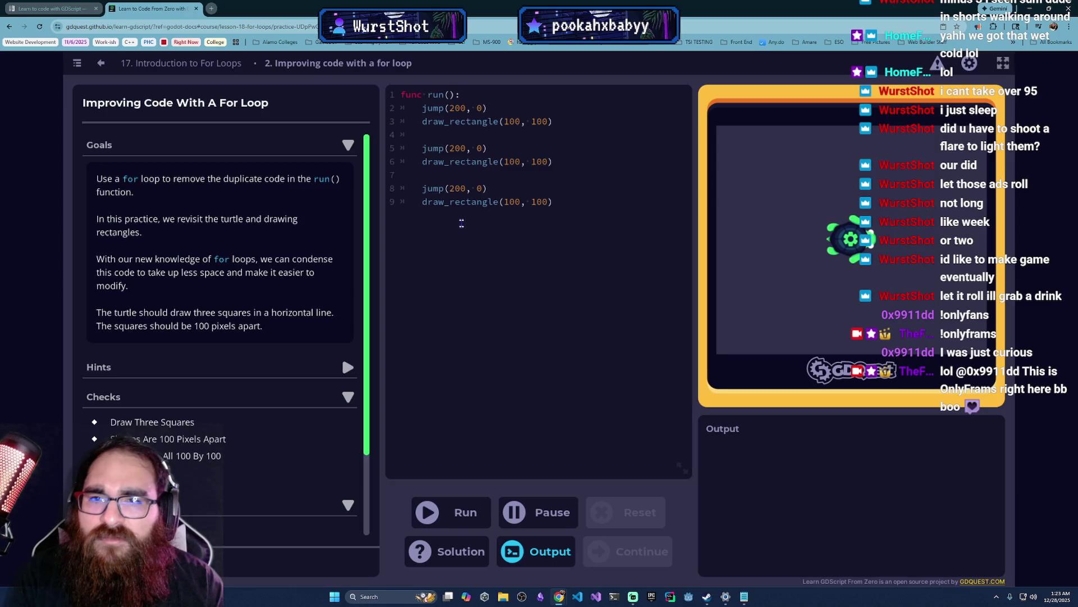
{"action": "left_click", "coordinate": [473, 512]}
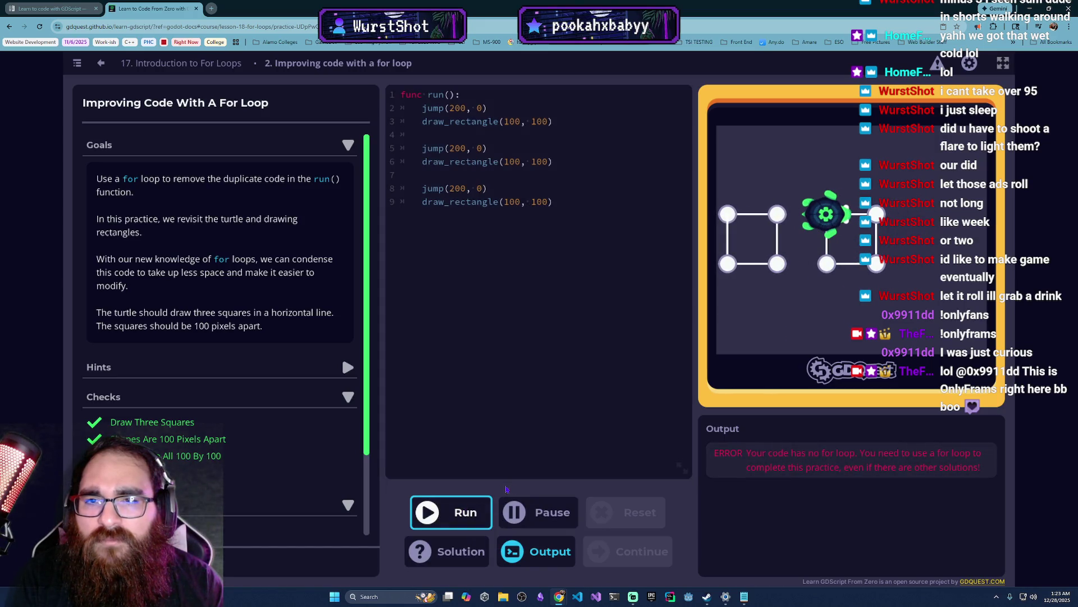
- Add a 'for number in range(3):' header below func run(), consulting Hint 1 along the way
{"action": "left_click", "coordinate": [551, 95]}
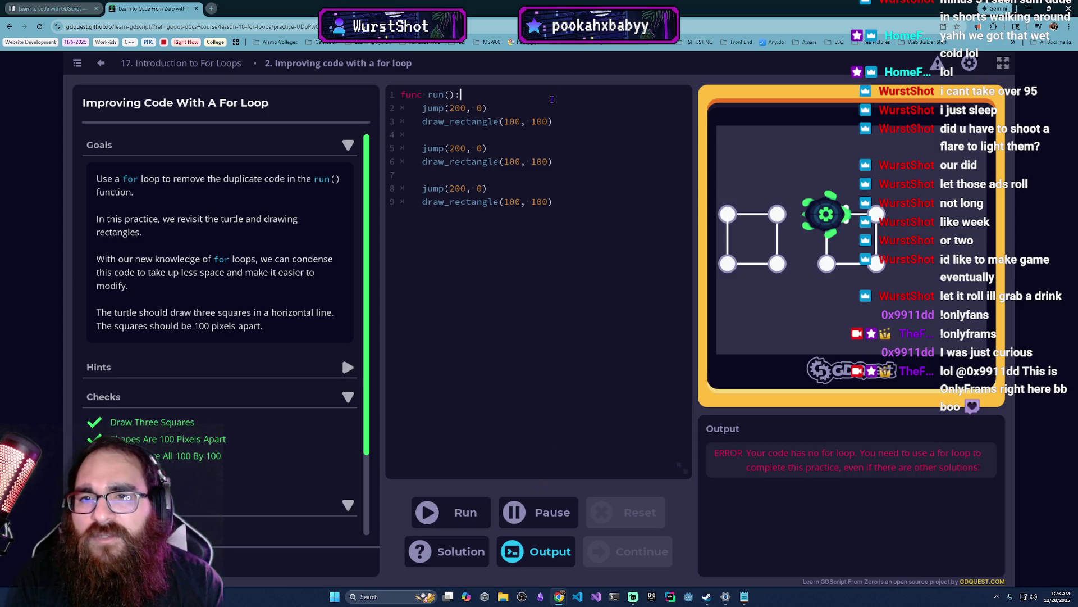
{"action": "key", "text": "Return"}
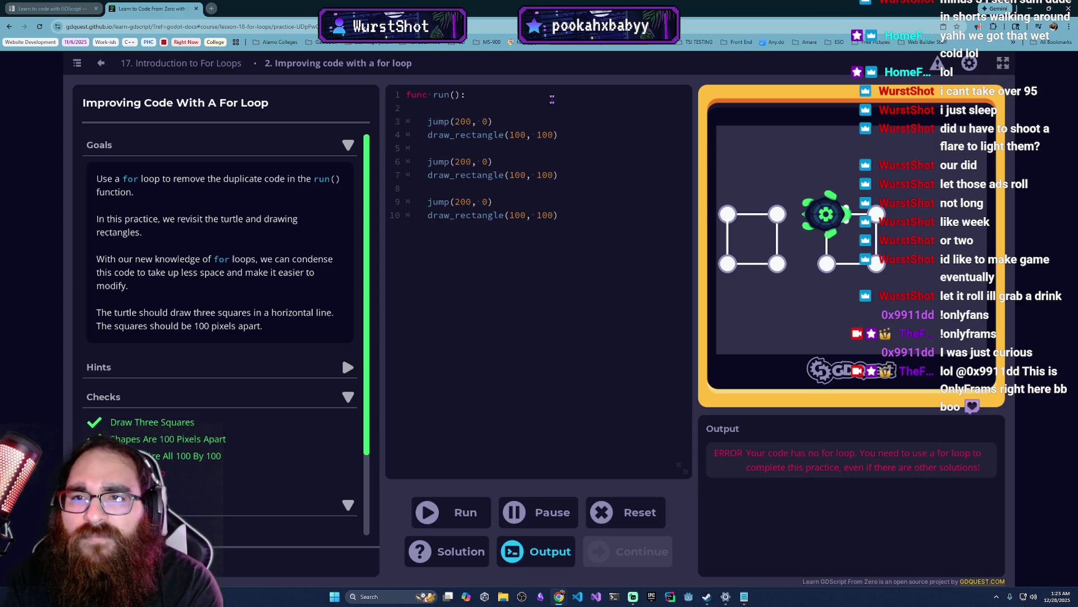
{"action": "type", "text": "for "}
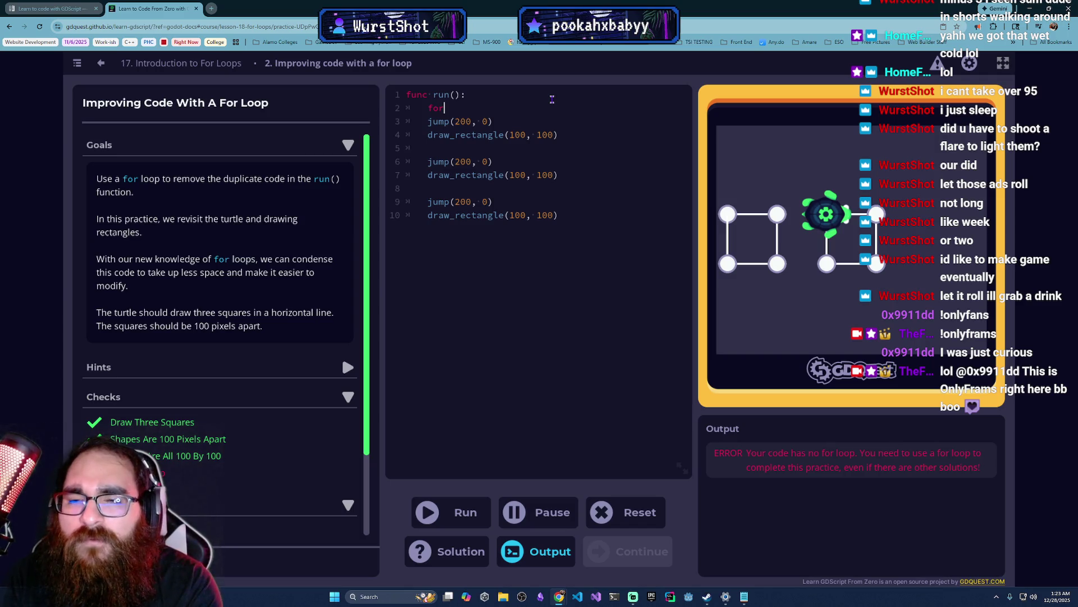
{"action": "type", "text": "number in range"}
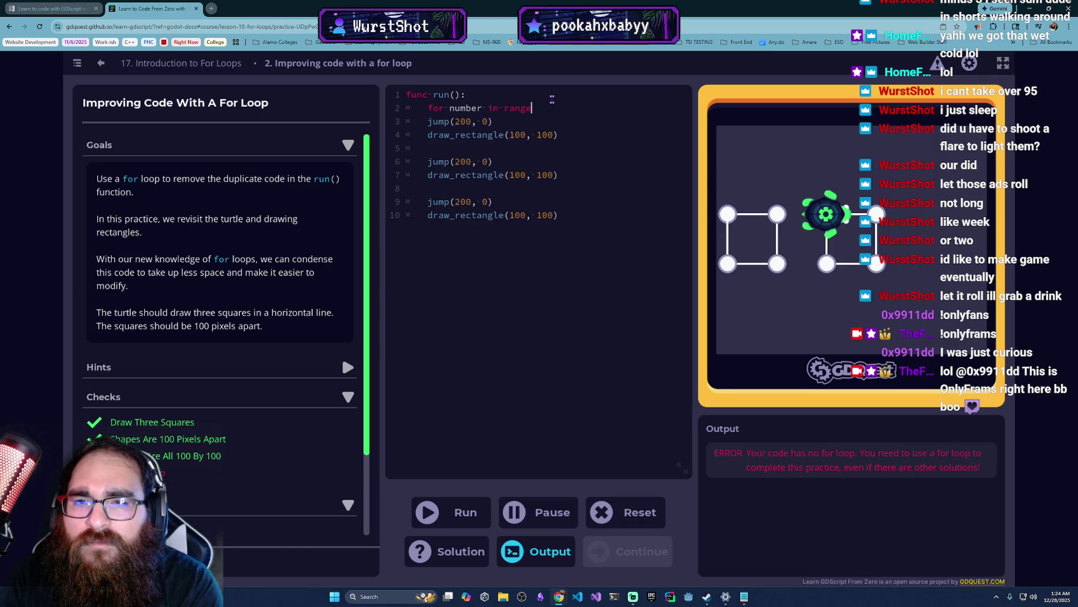
{"action": "type", "text": "("}
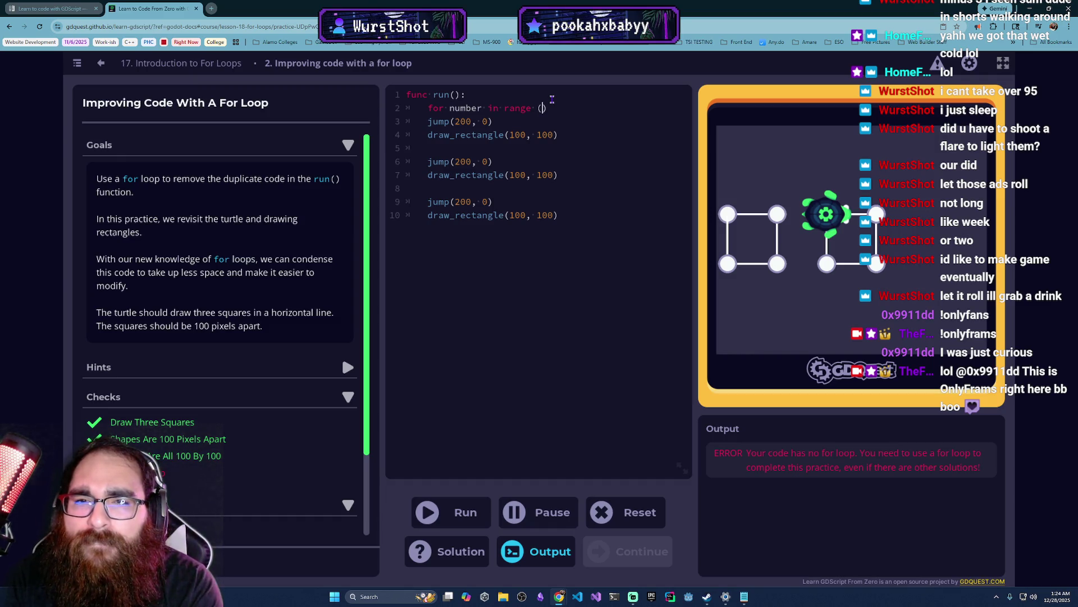
{"action": "left_click", "coordinate": [348, 366]}
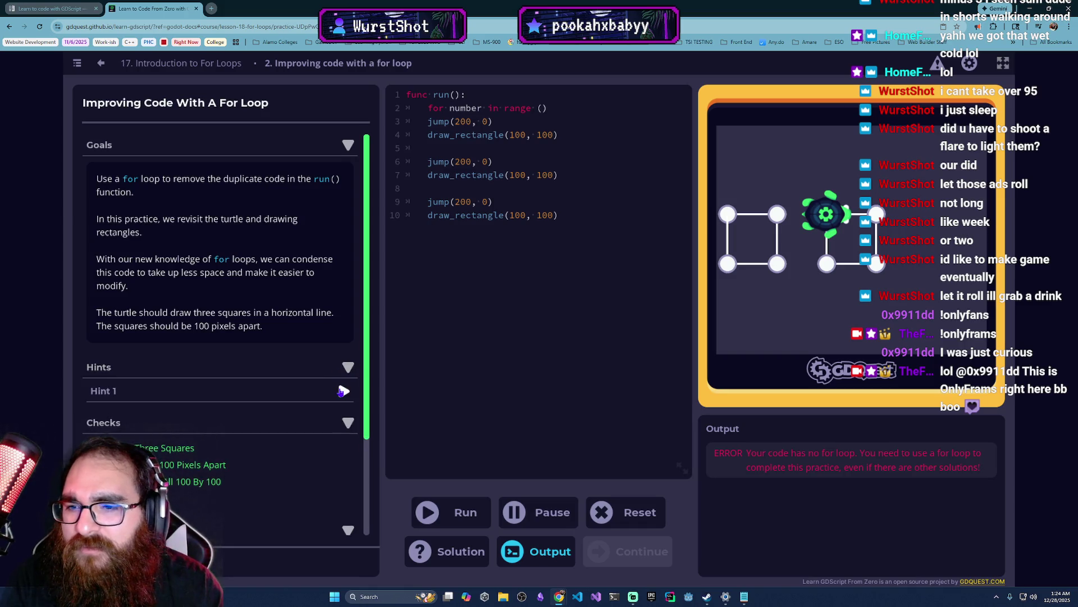
{"action": "left_click", "coordinate": [341, 391]}
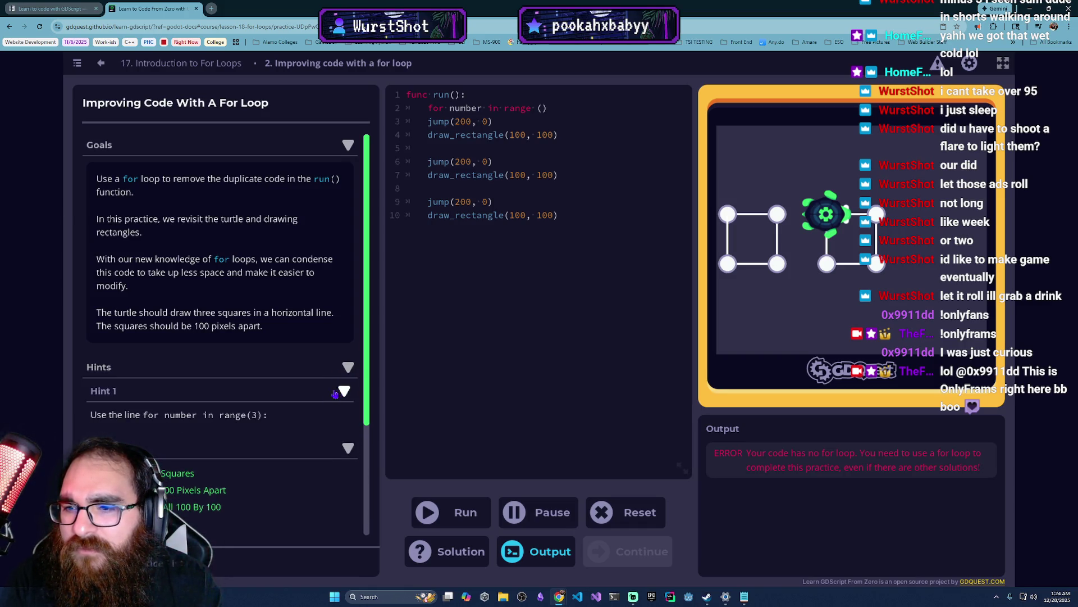
{"action": "left_click", "coordinate": [339, 393]}
{"action": "type", "text": "3"}
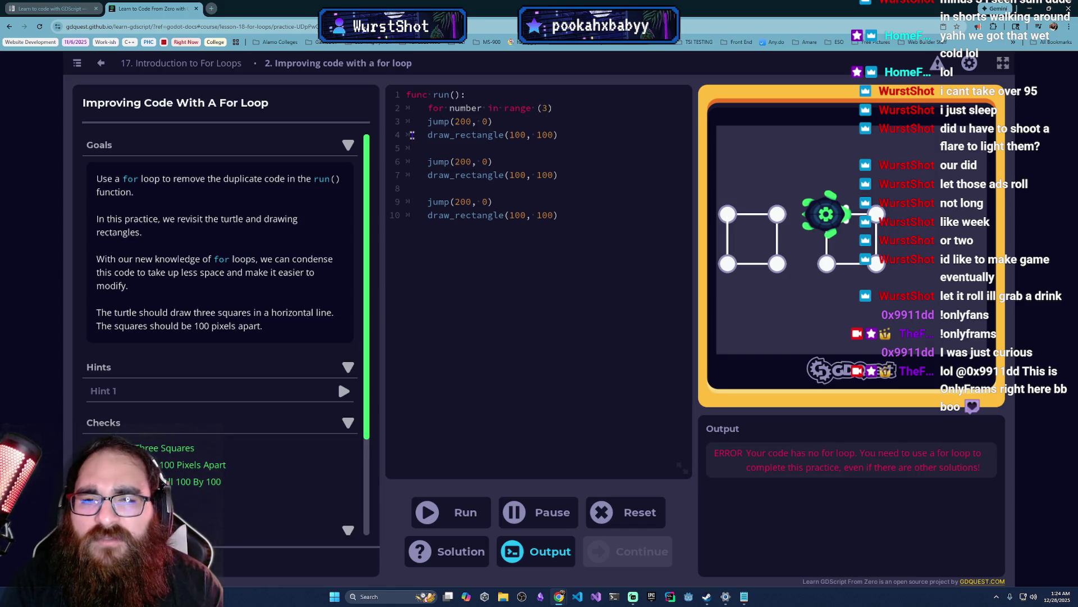
{"action": "left_click", "coordinate": [572, 108]}
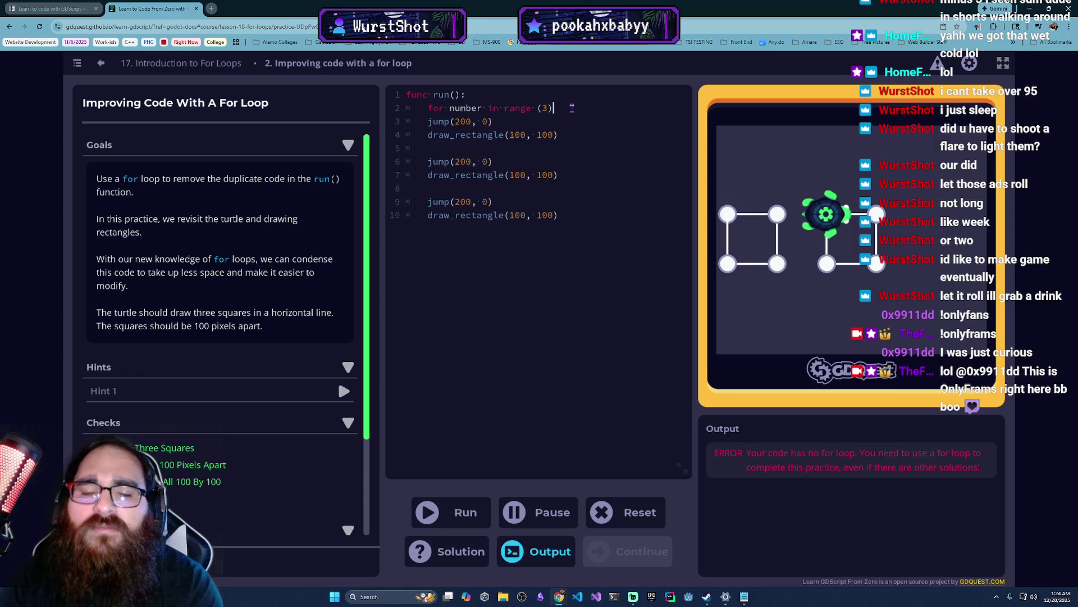
{"action": "type", "text": ":"}
{"action": "key", "text": "Return"}
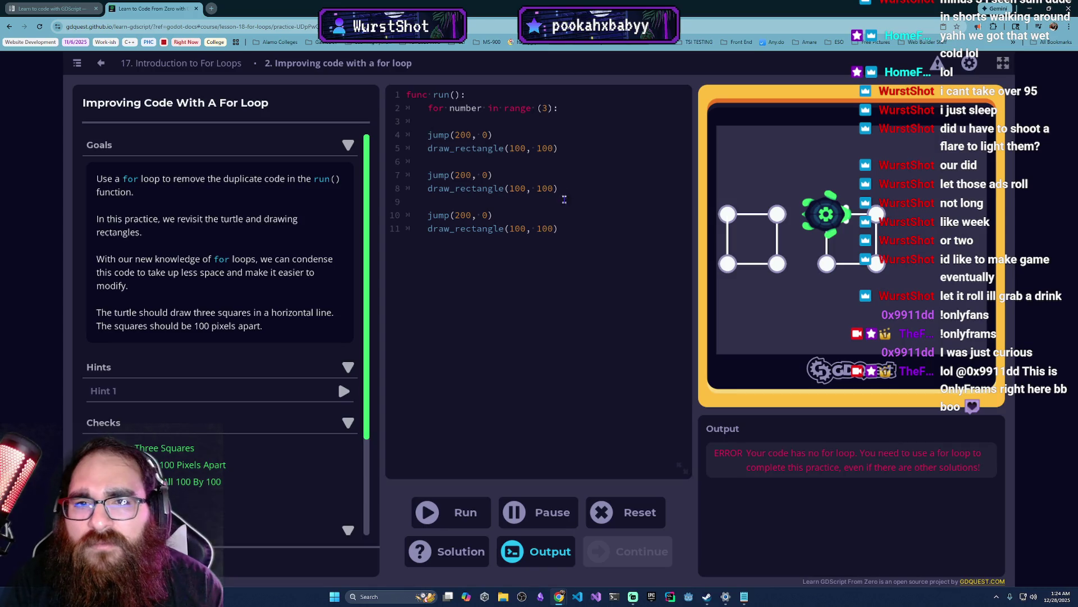
- Move jump(200, 0) and draw_rectangle(100, 100) into the loop, delete the duplicates, indent, and run
{"action": "left_click_drag", "start_coordinate": [560, 149], "coordinate": [428, 135]}
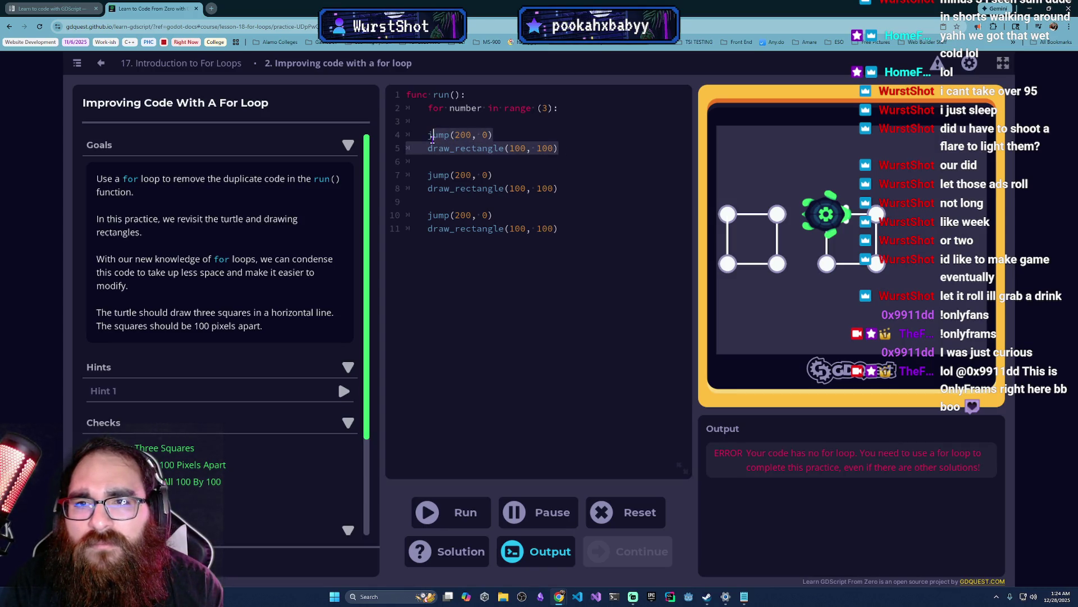
{"action": "key", "text": "BackSpace"}
{"action": "left_click", "coordinate": [458, 122]}
{"action": "key", "text": "Tab"}
{"action": "type", "text": "jump(200, 0) \tdraw_rectangle(100, 100)"}
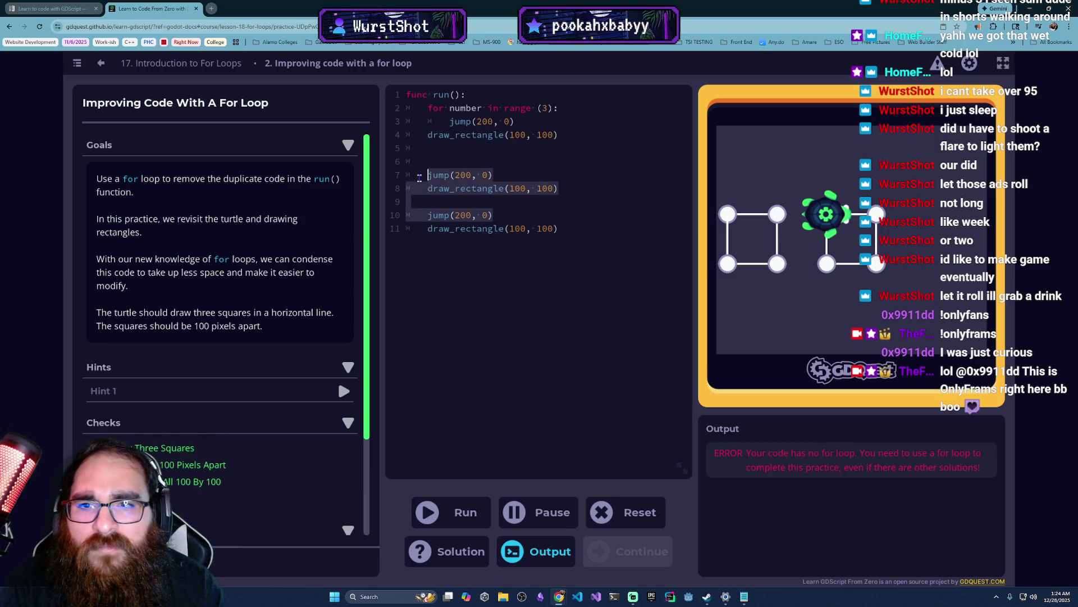
{"action": "left_click", "coordinate": [584, 229]}
{"action": "left_click_drag", "start_coordinate": [584, 229], "coordinate": [407, 162]}
{"action": "key", "text": "BackSpace"}
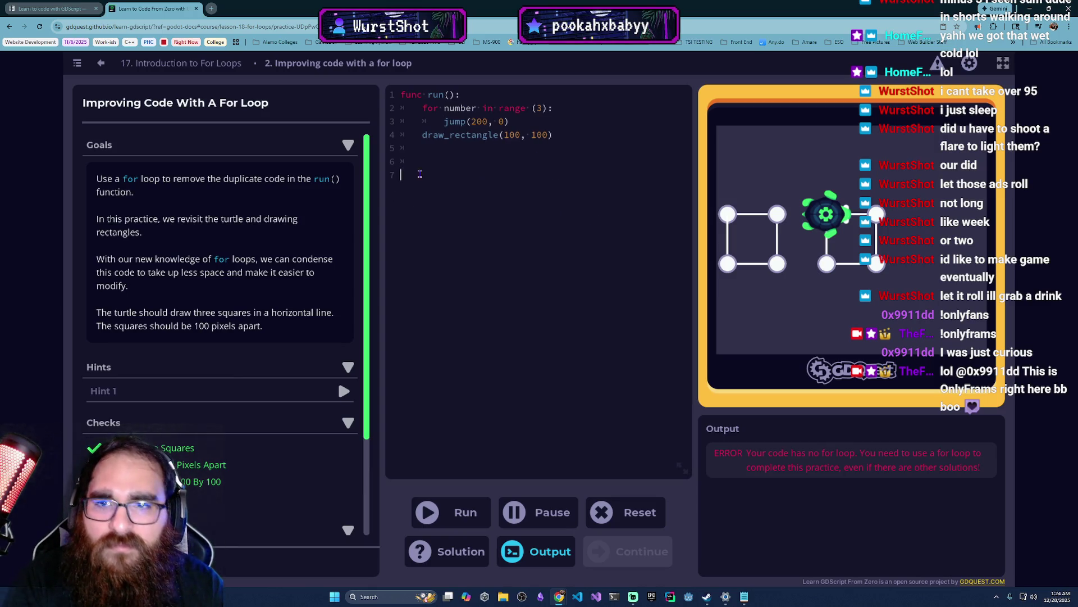
{"action": "left_click", "coordinate": [422, 135]}
{"action": "key", "text": "Tab"}
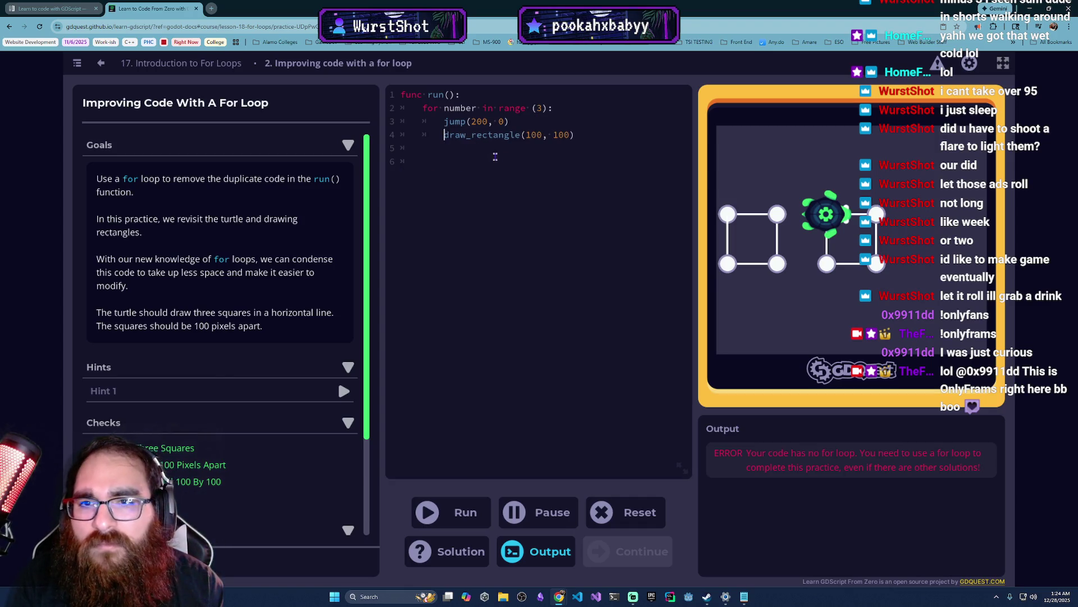
{"action": "key", "text": "ctrl+Return"}
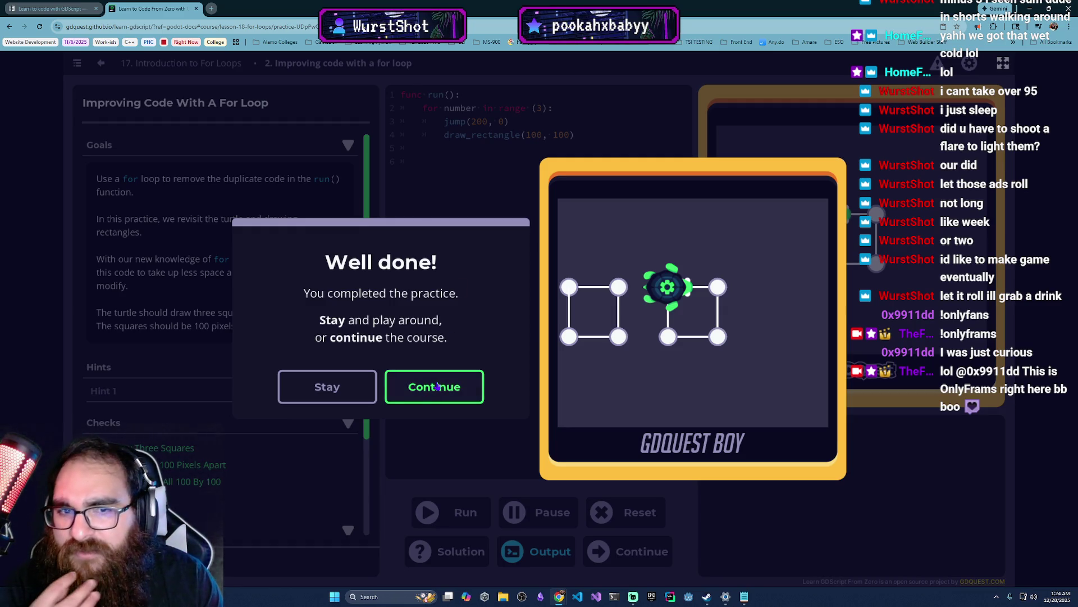
- Dismiss the Well done! and Lesson complete! dialogs to reach lesson 18, Creating arrays
{"action": "left_click", "coordinate": [437, 385]}
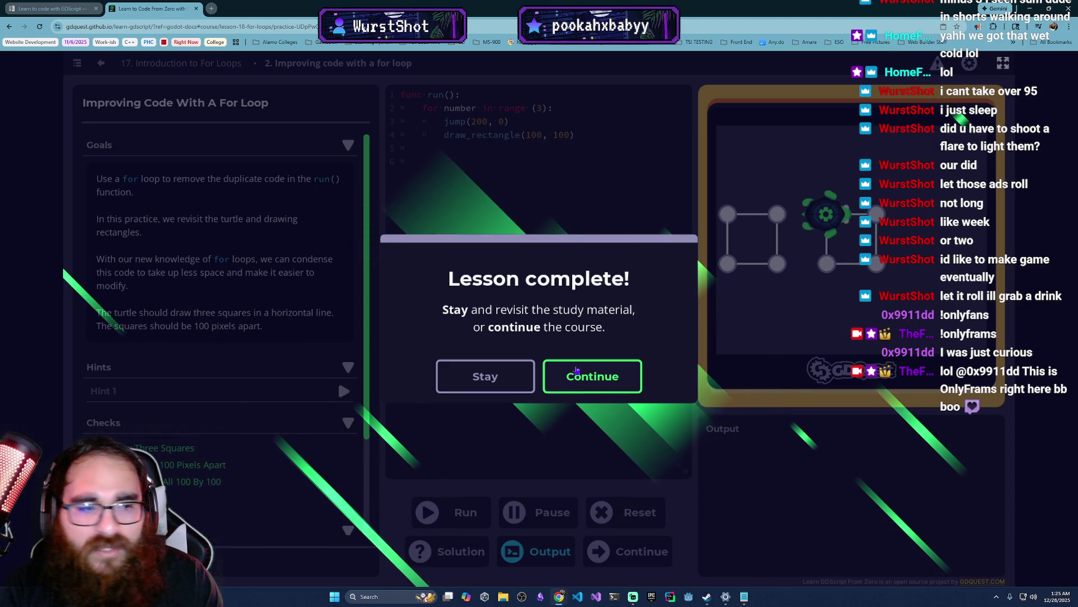
{"action": "left_click", "coordinate": [577, 369]}
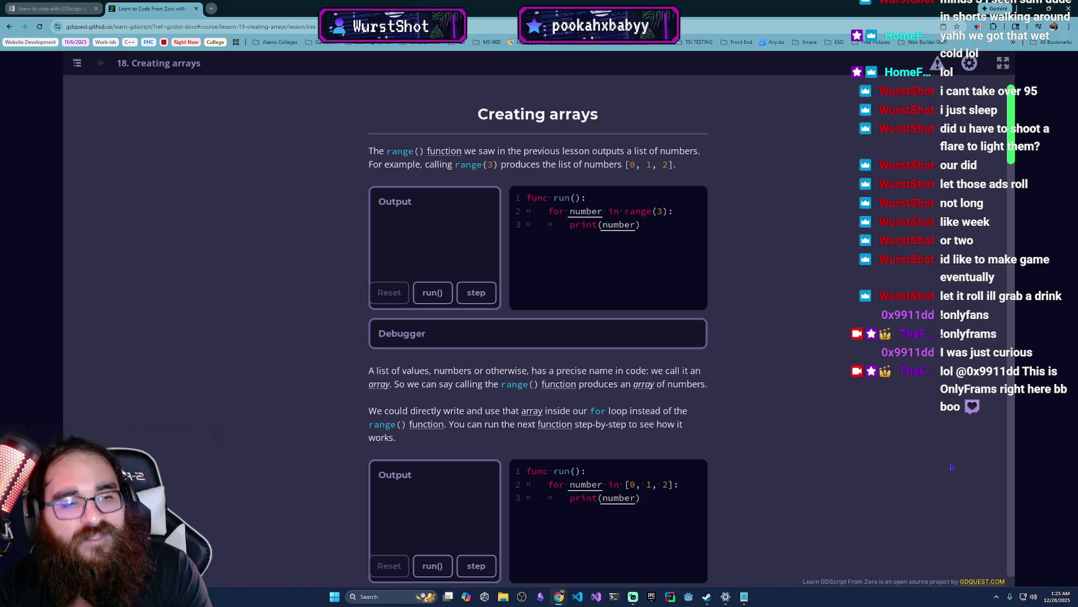
{"action": "left_click", "coordinate": [60, 8]}
{"action": "left_click", "coordinate": [151, 8]}
{"action": "left_click", "coordinate": [211, 8]}
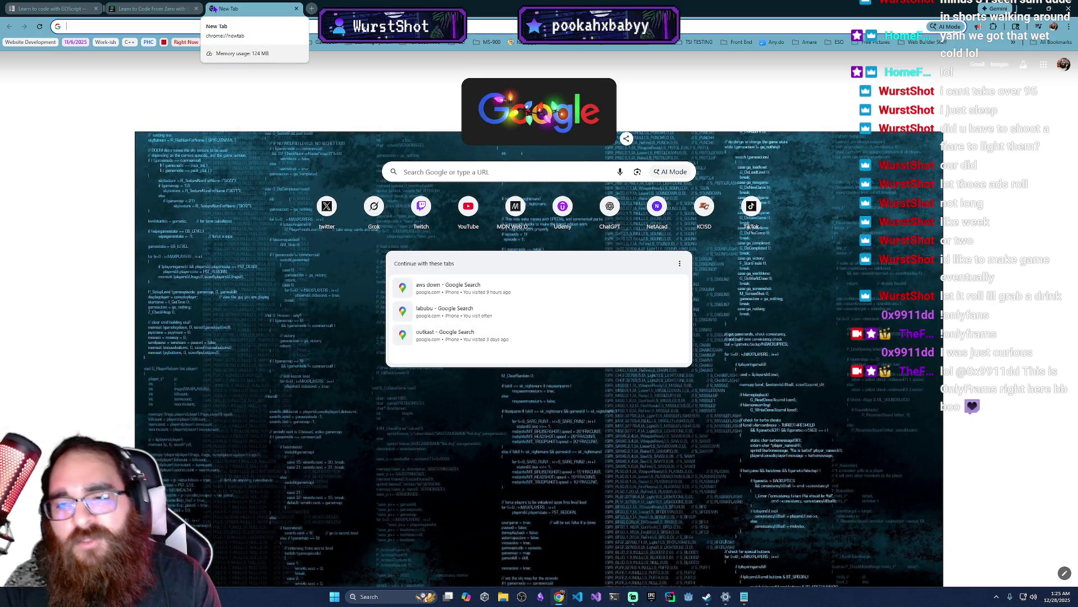
{"action": "left_click", "coordinate": [563, 206]}
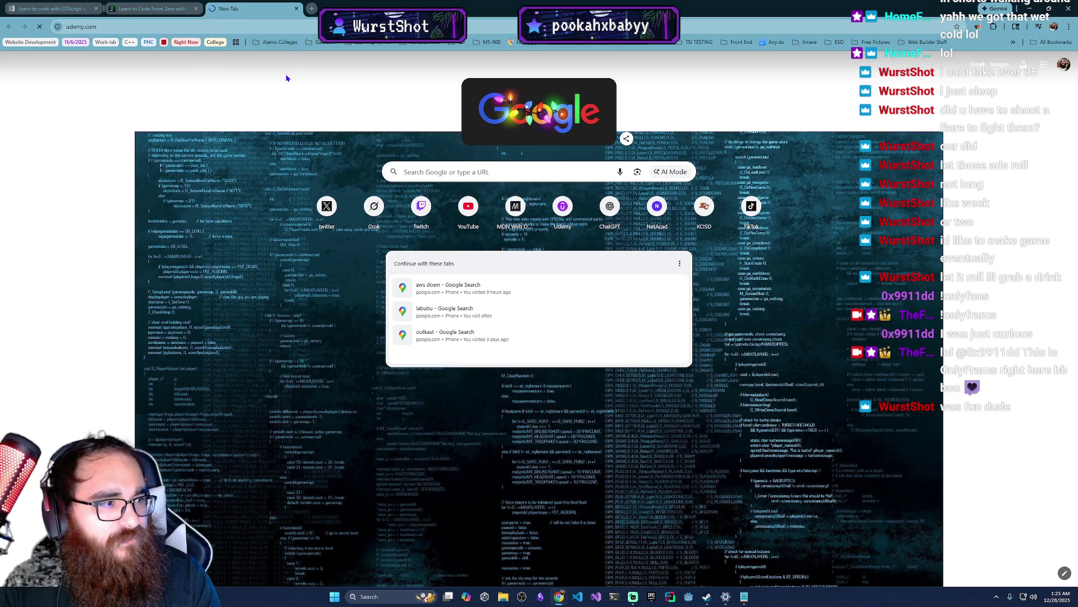
{"action": "key", "text": "ctrl+w"}
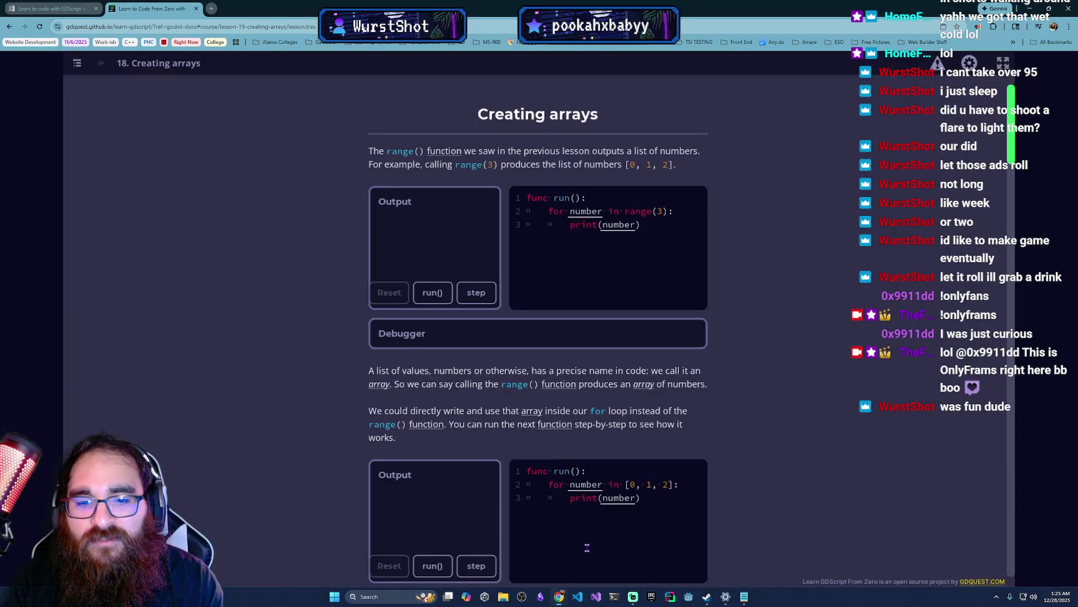
{"action": "mouse_move", "coordinate": [561, 599]}
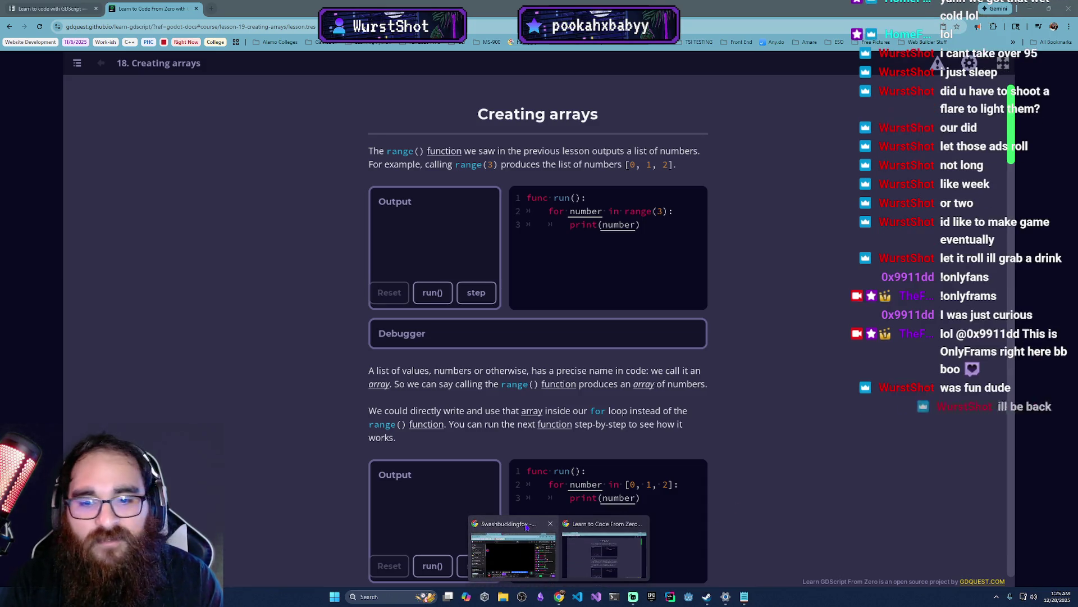
{"action": "left_click", "coordinate": [550, 523]}
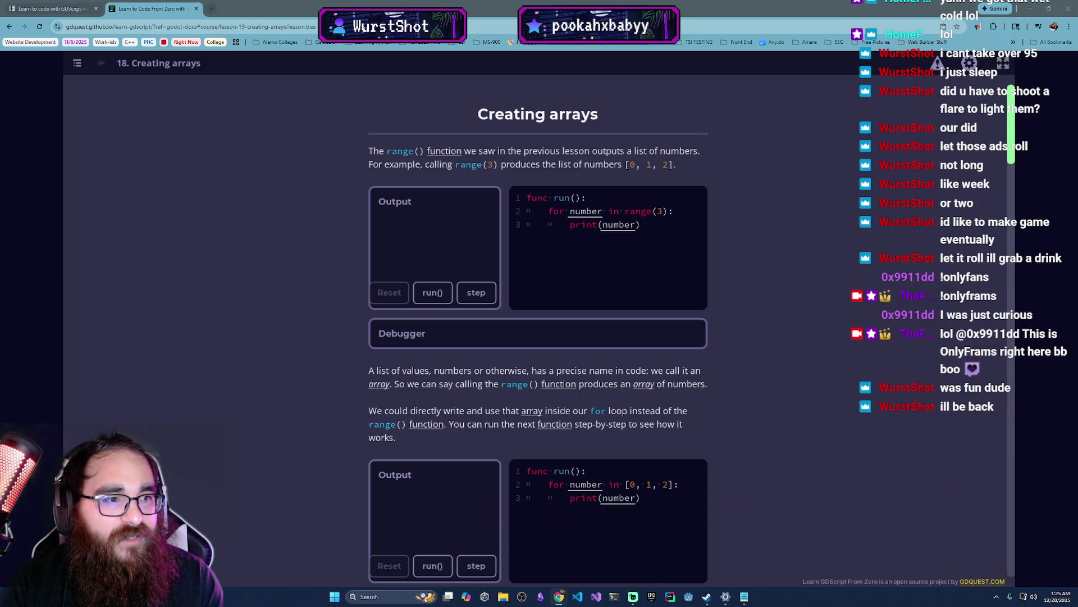